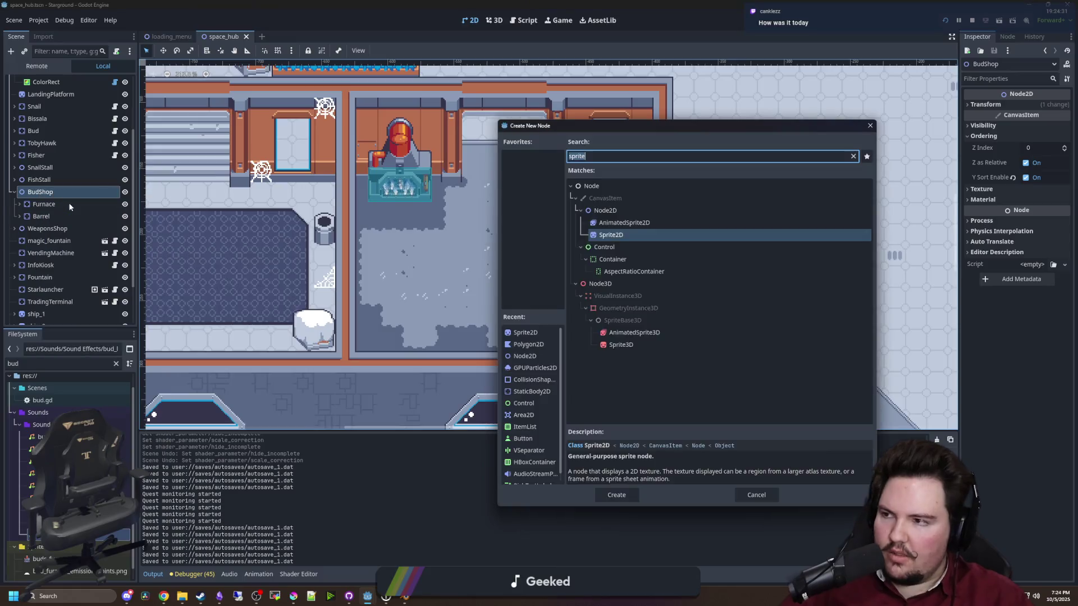
Add a StaticBody2D under BudShop with a Sprite2D child, then Quick Load a texture for it
key(Return)
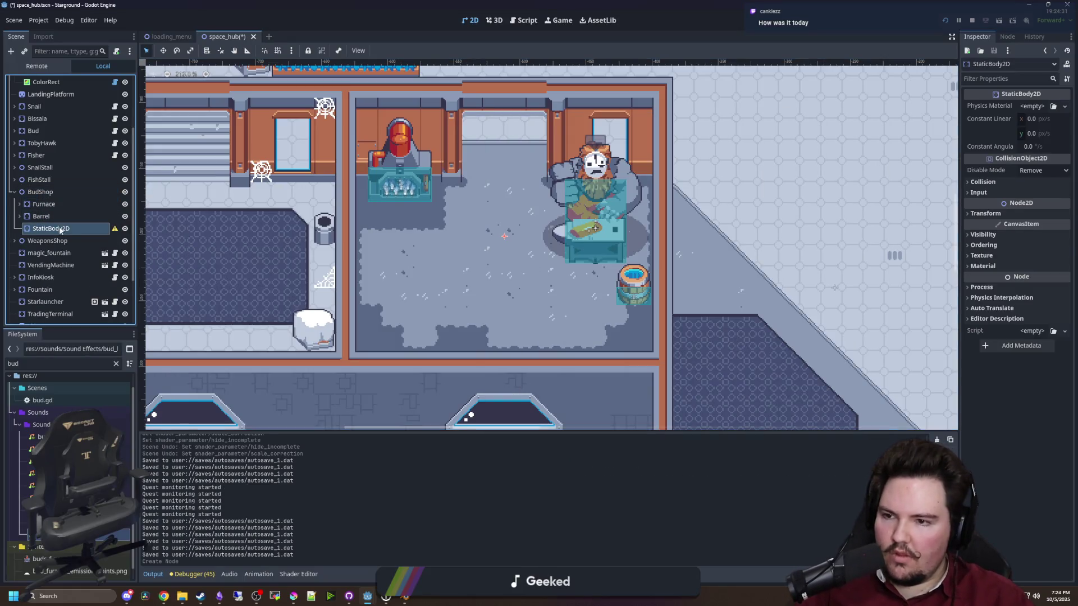
key(ctrl+a)
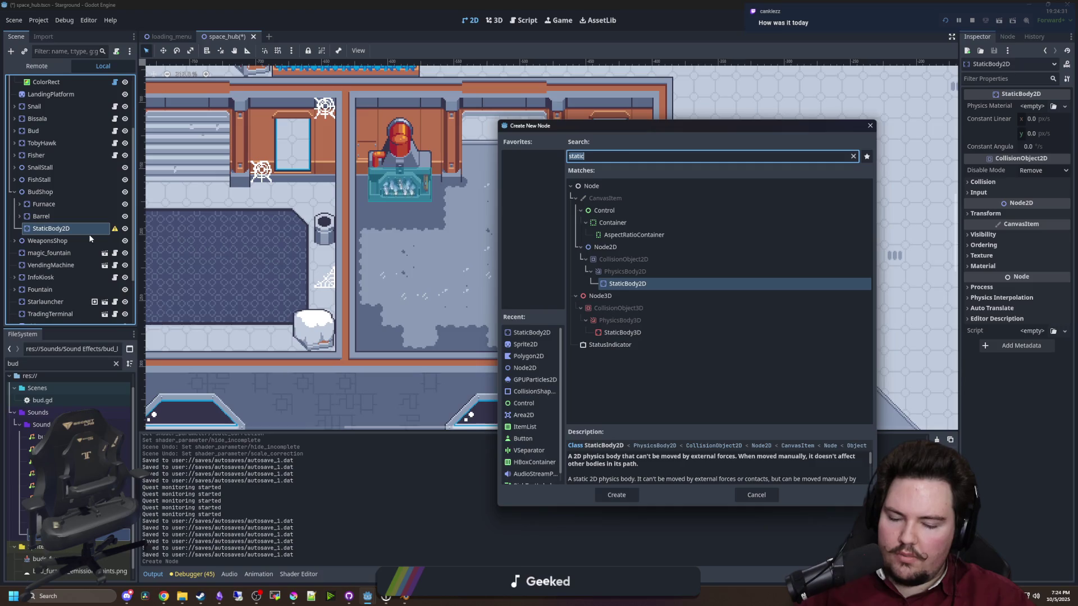
text(sprite)
key(Return)
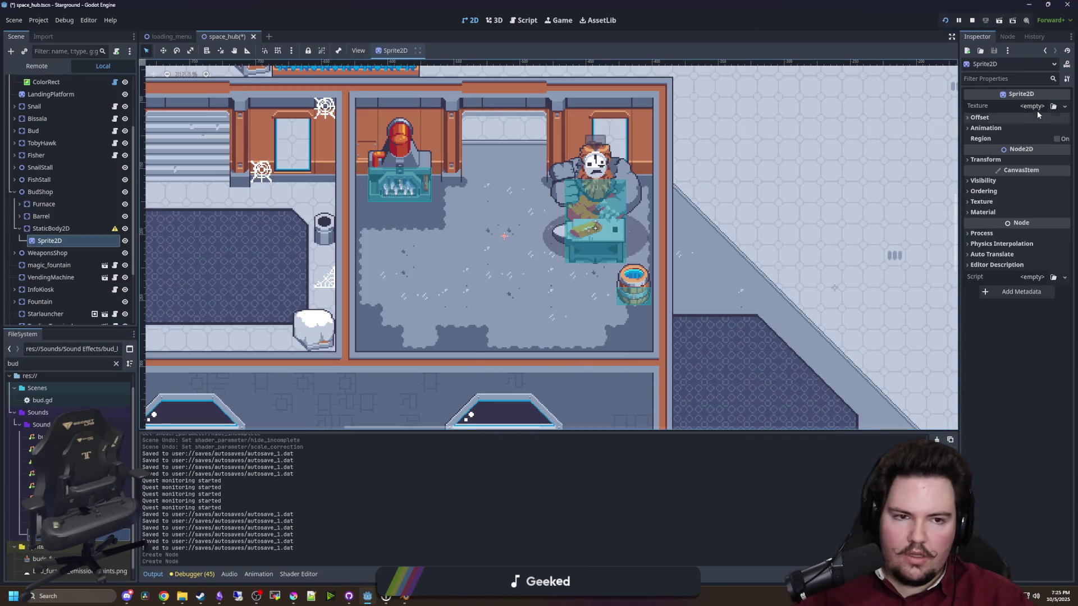
click(1033, 107)
click(1014, 344)
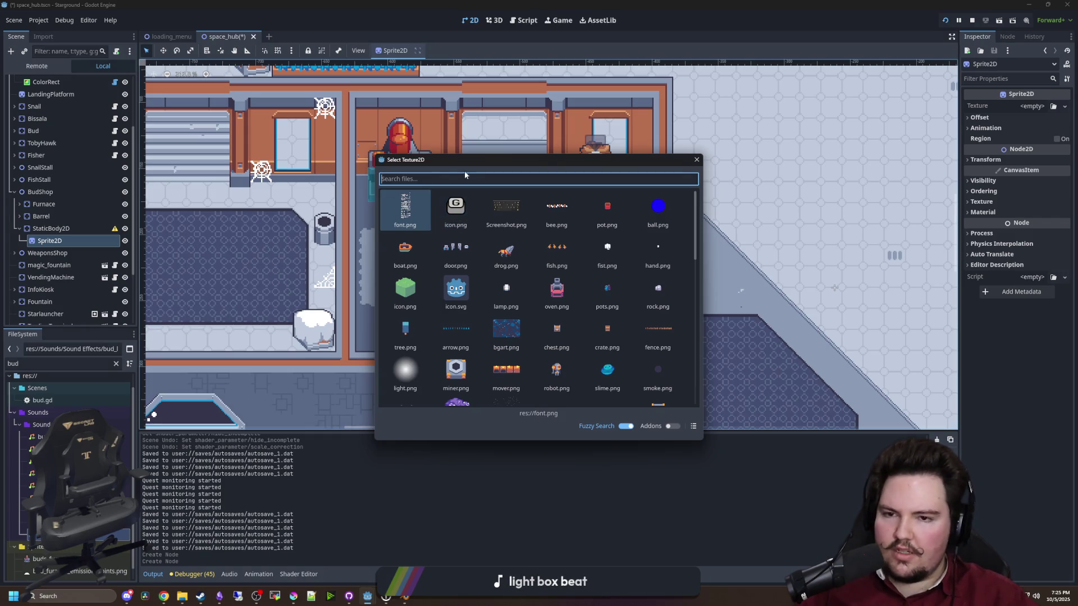
Apply the red 'merging' texture to the sprite and drag it left and down
text(merging)
double_click(403, 206)
drag(494, 219, 406, 279)
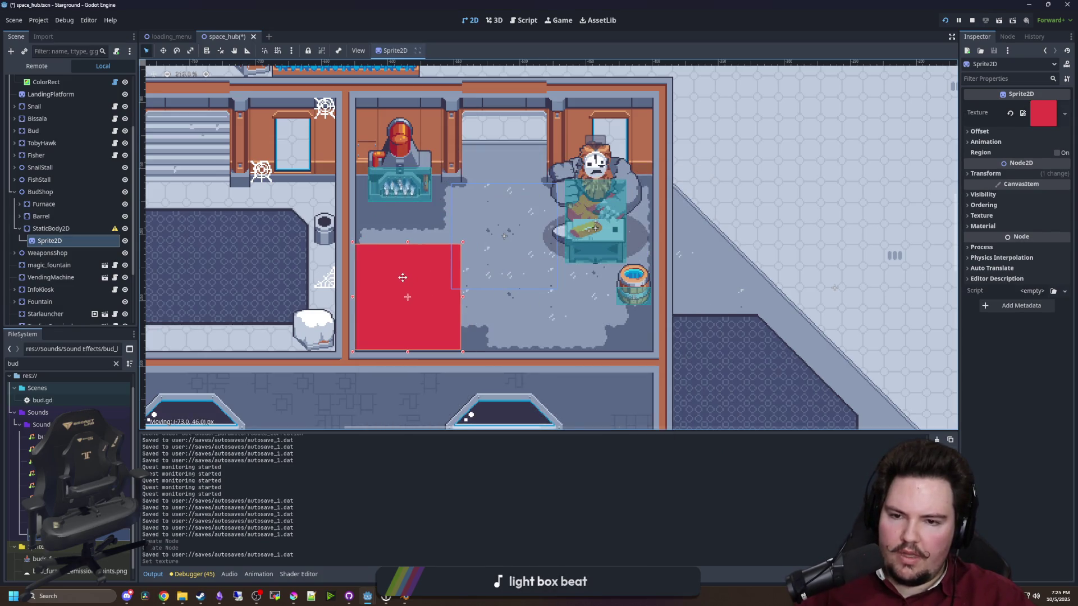
Nudge the sprite to (-72, 47) at the shop's lower-left corner, then switch to Krita
scroll(396, 322, up, 3)
drag(396, 321, 403, 321)
scroll(321, 217, up, 2)
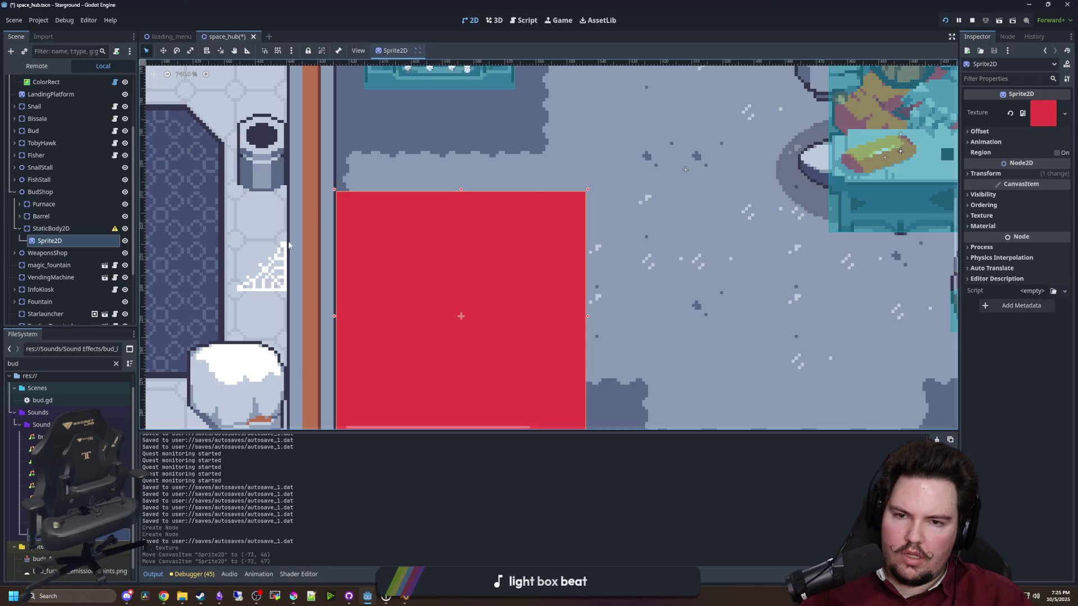
scroll(360, 252, down, 3)
scroll(345, 314, up, 2)
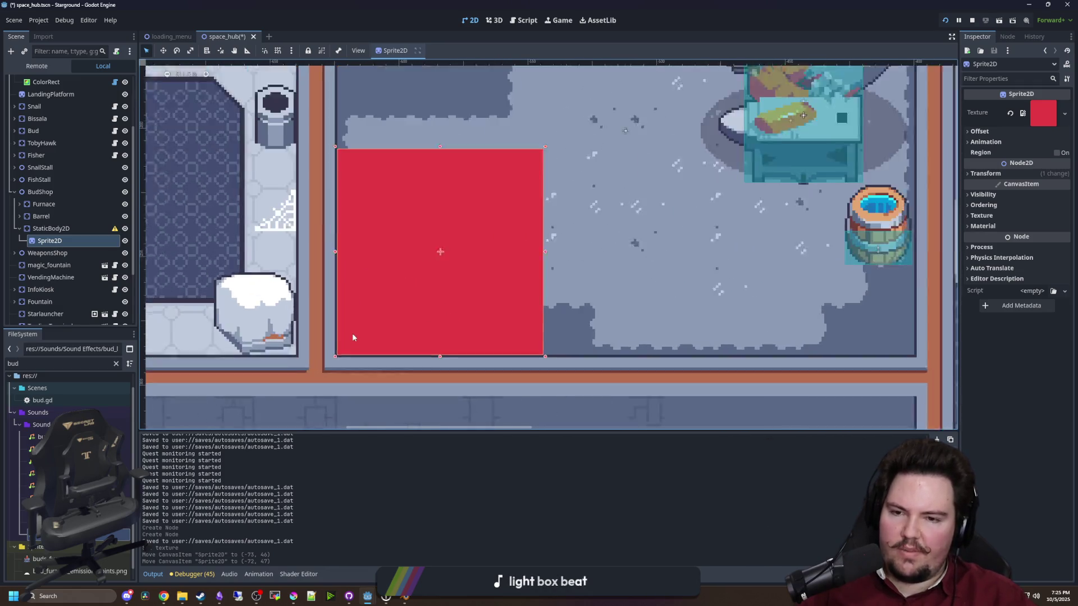
scroll(352, 336, down, 4)
key(alt+Tab)
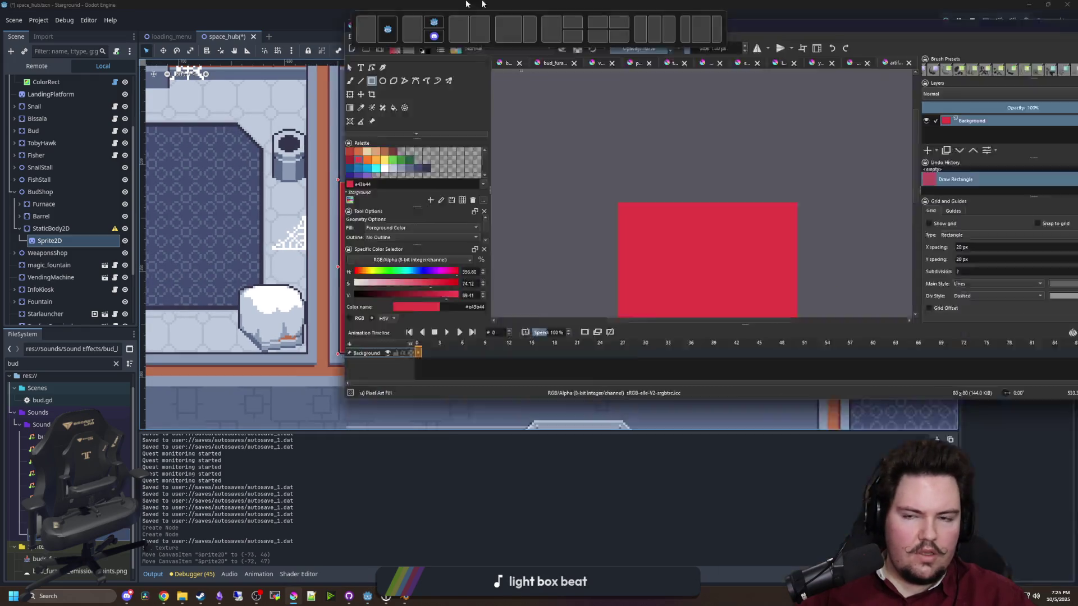
Maximise Krita and draw a dark 5a6988 filled rectangle band across the image bottom
drag(466, 4, 465, 2)
scroll(269, 240, up, 1)
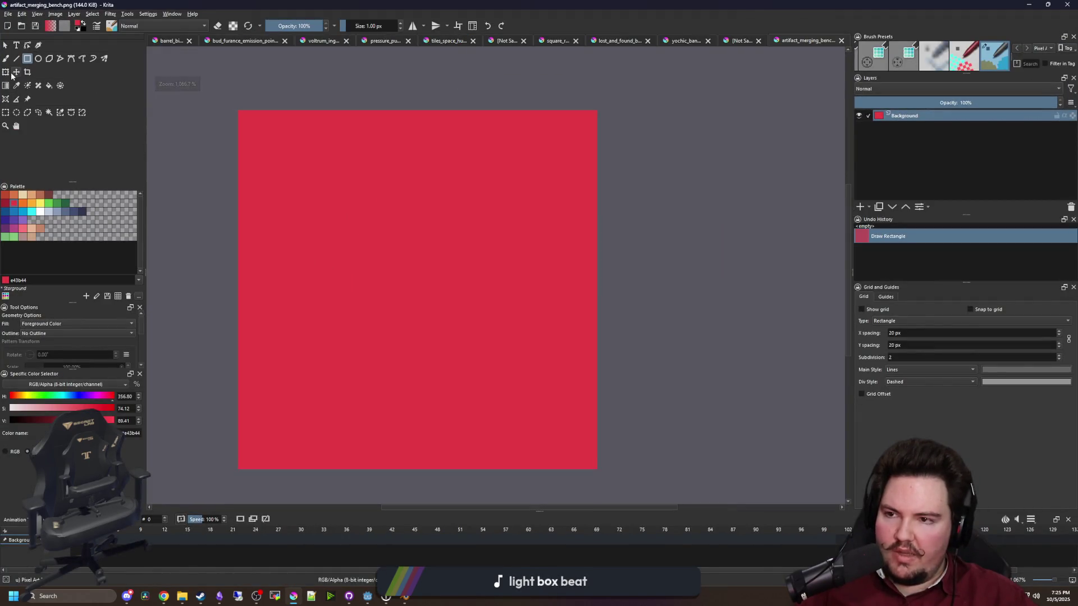
click(5, 112)
scroll(328, 332, up, 1)
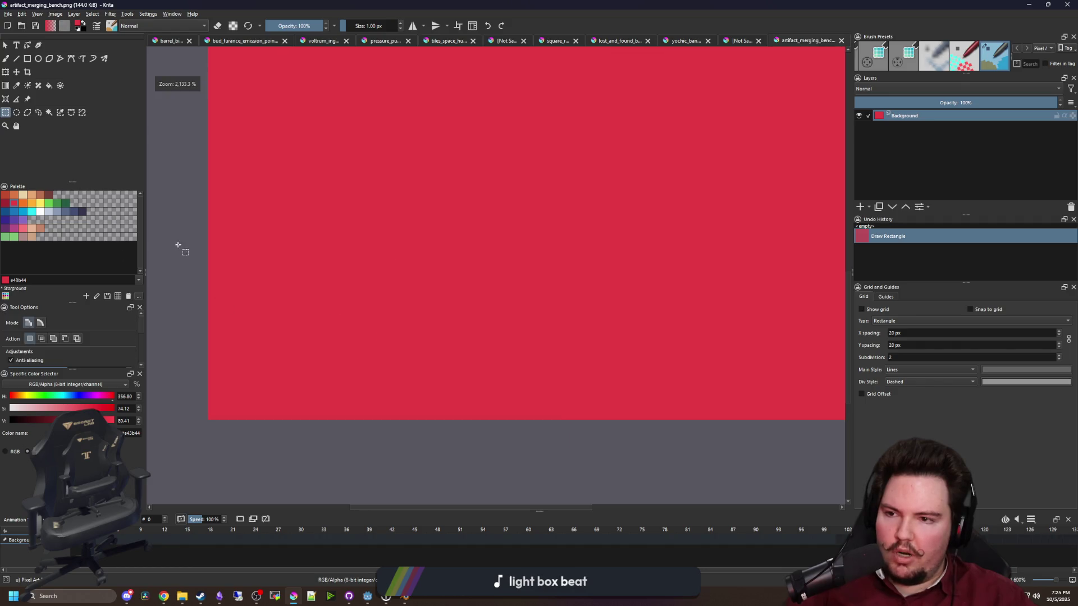
click(63, 216)
scroll(193, 371, down, 2)
key(b)
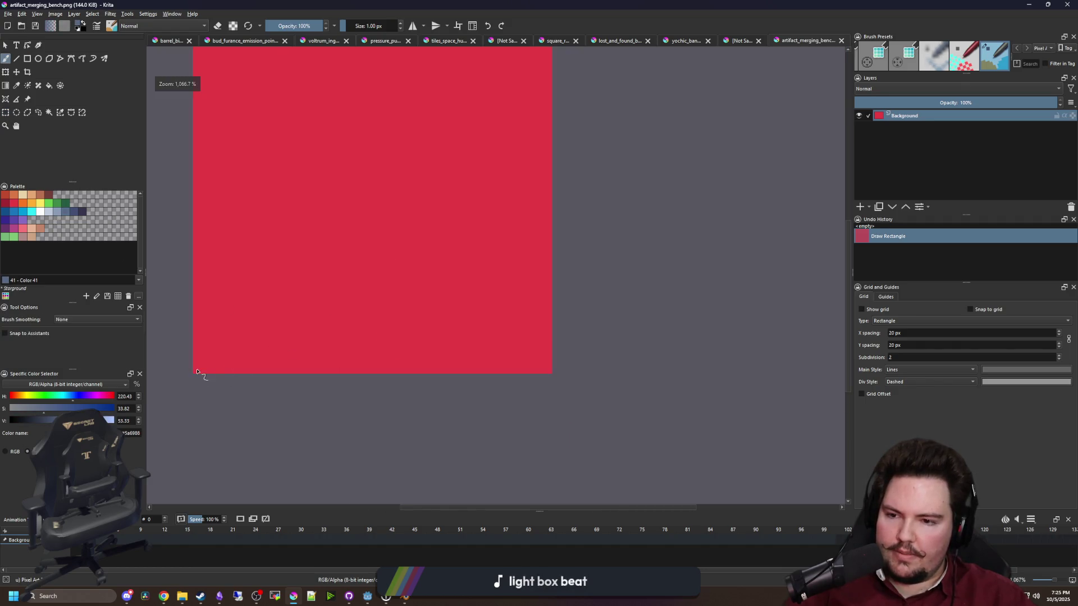
drag(191, 372, 296, 338)
key(ctrl+z)
click(27, 58)
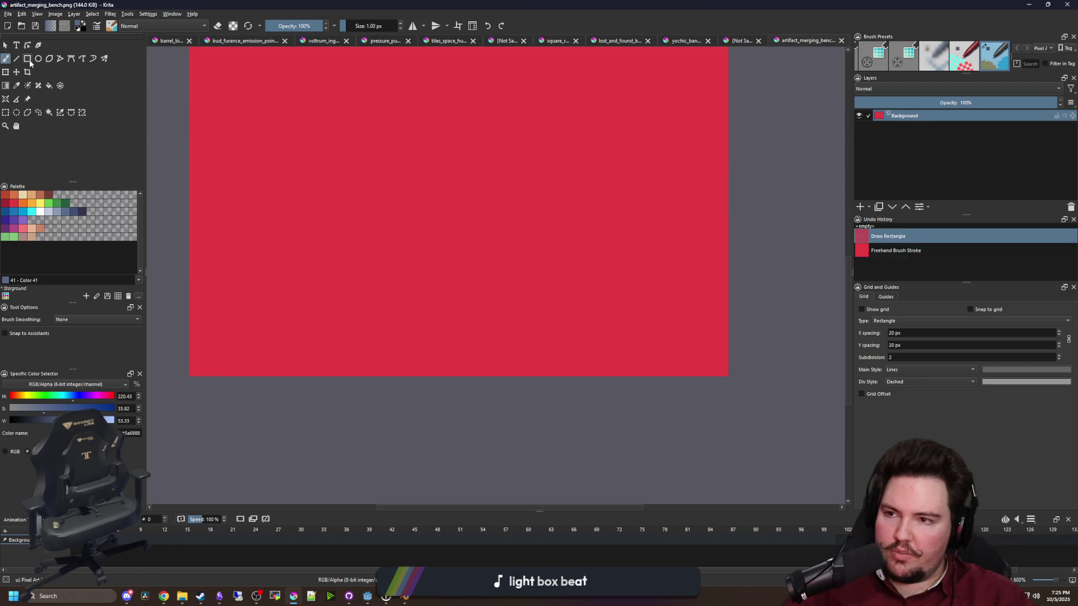
mouse_move(192, 374)
mouse_down()
mouse_move(763, 312)
mouse_move(725, 324)
mouse_move(727, 337)
mouse_move(725, 323)
mouse_up()
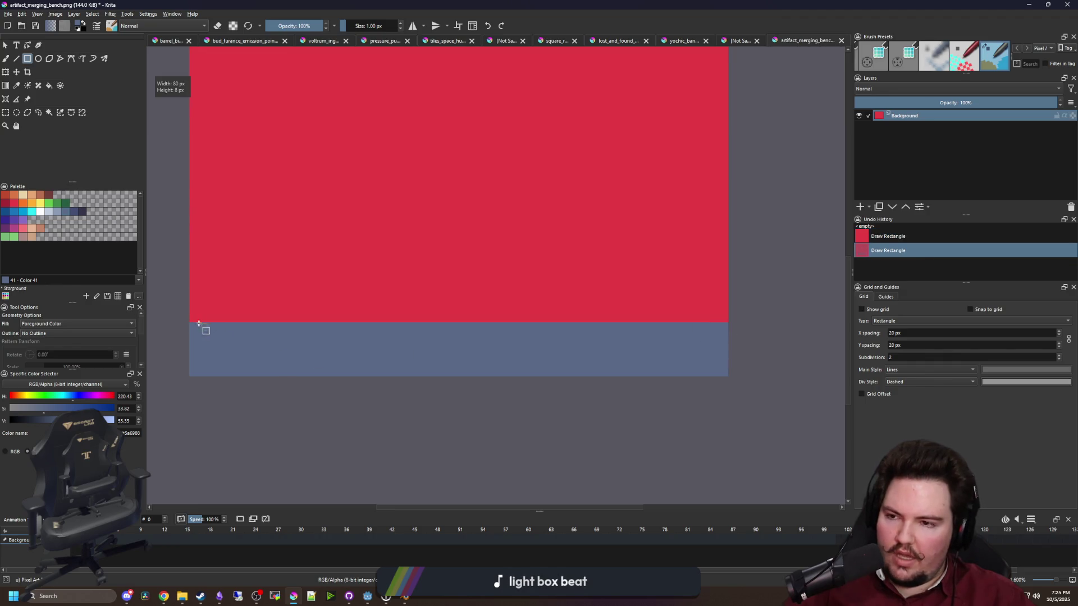
Draw a lighter 8b9bb4 strip across the full width above the dark band
click(58, 215)
scroll(217, 329, up, 1)
scroll(167, 332, down, 1)
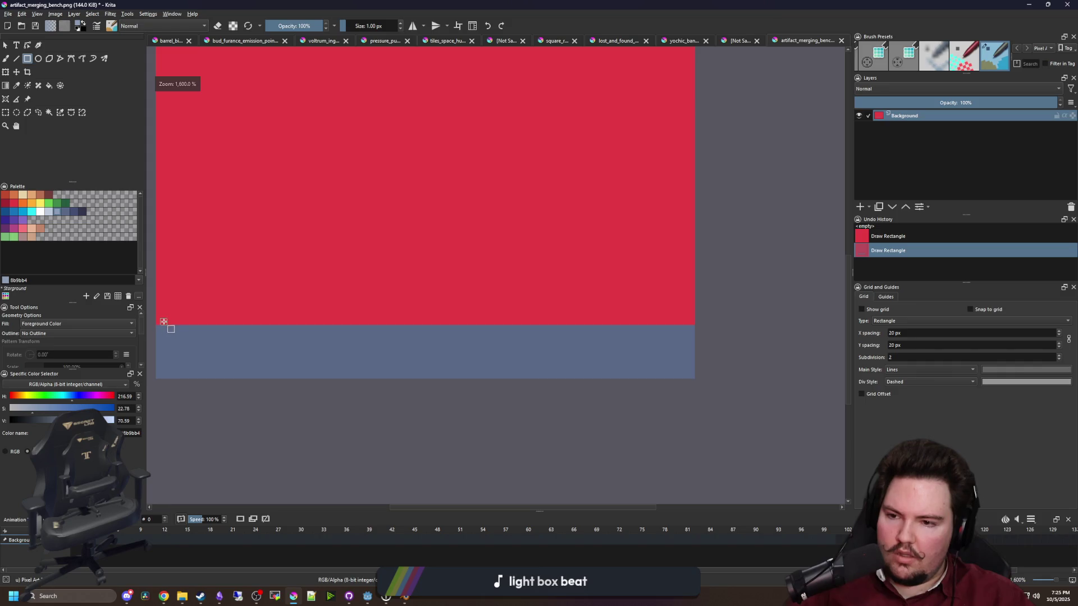
mouse_move(160, 323)
mouse_down()
mouse_move(193, 312)
mouse_move(582, 312)
mouse_up()
mouse_move(677, 313)
mouse_down()
mouse_move(694, 312)
mouse_move(693, 301)
mouse_up()
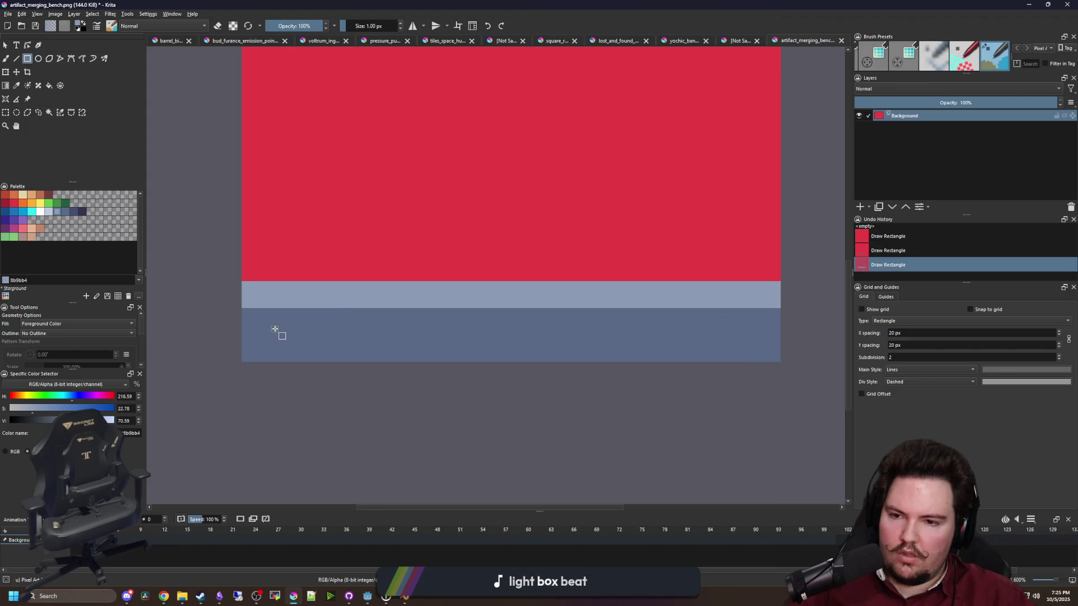
Flood-fill the remaining red area with pale c0cbdc
scroll(274, 314, down, 1)
click(49, 211)
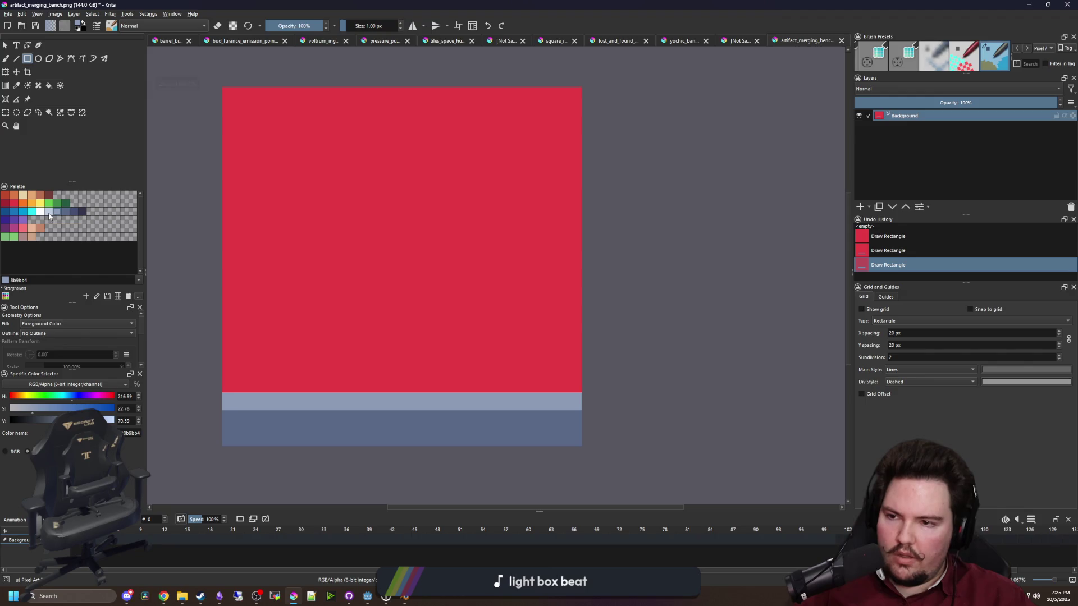
key(f)
click(362, 248)
scroll(300, 347, up, 4)
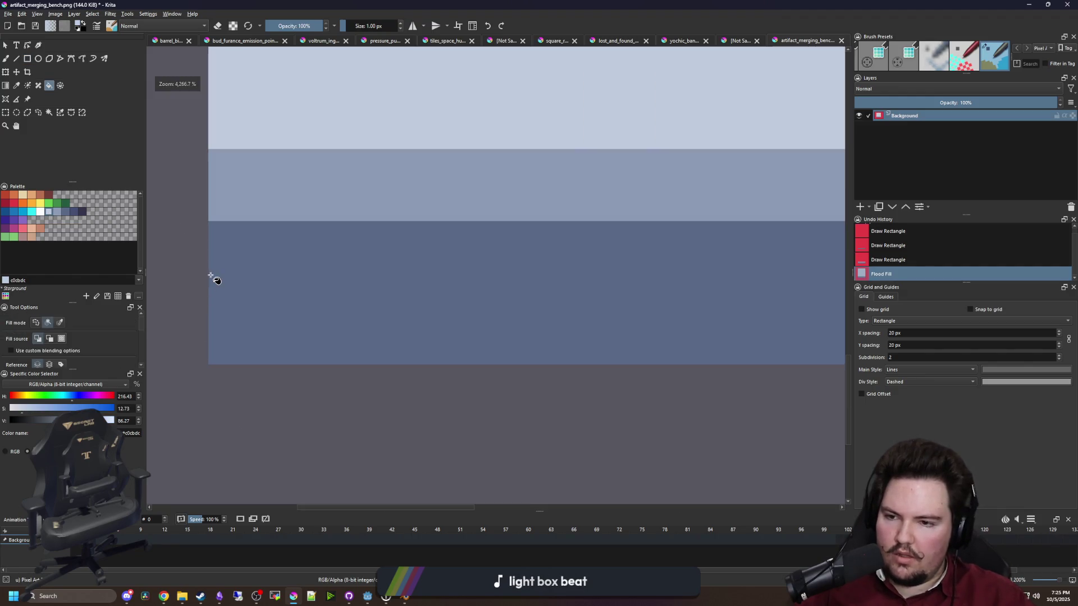
Clear a strip at the image's left edge to transparency and save as PNG
click(5, 113)
drag(189, 381, 239, 220)
key(Delete)
scroll(304, 295, down, 1)
key(ctrl+s)
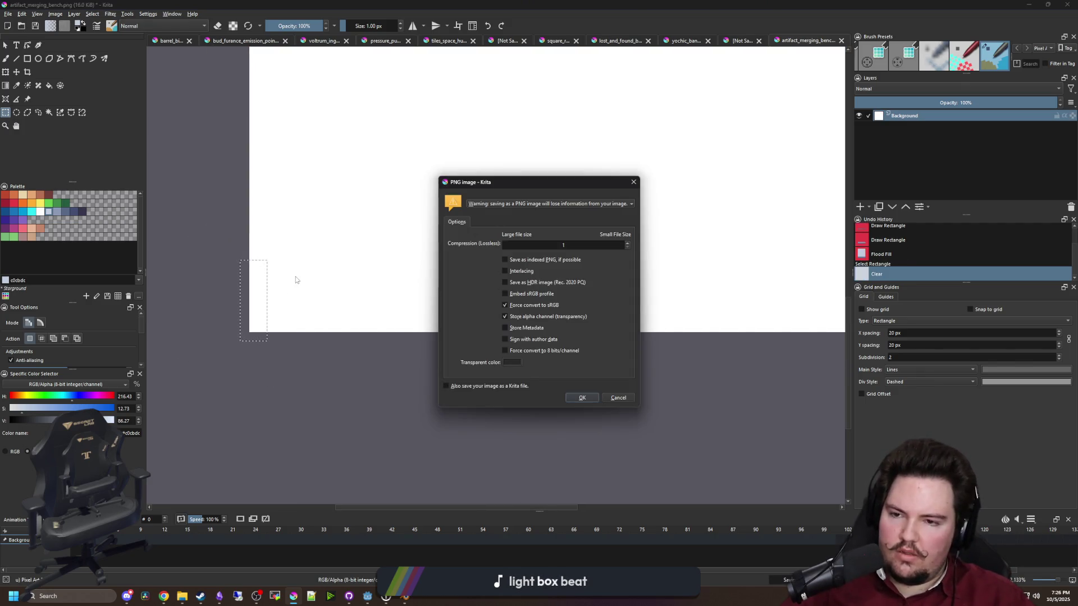
key(Return)
scroll(327, 303, up, 2)
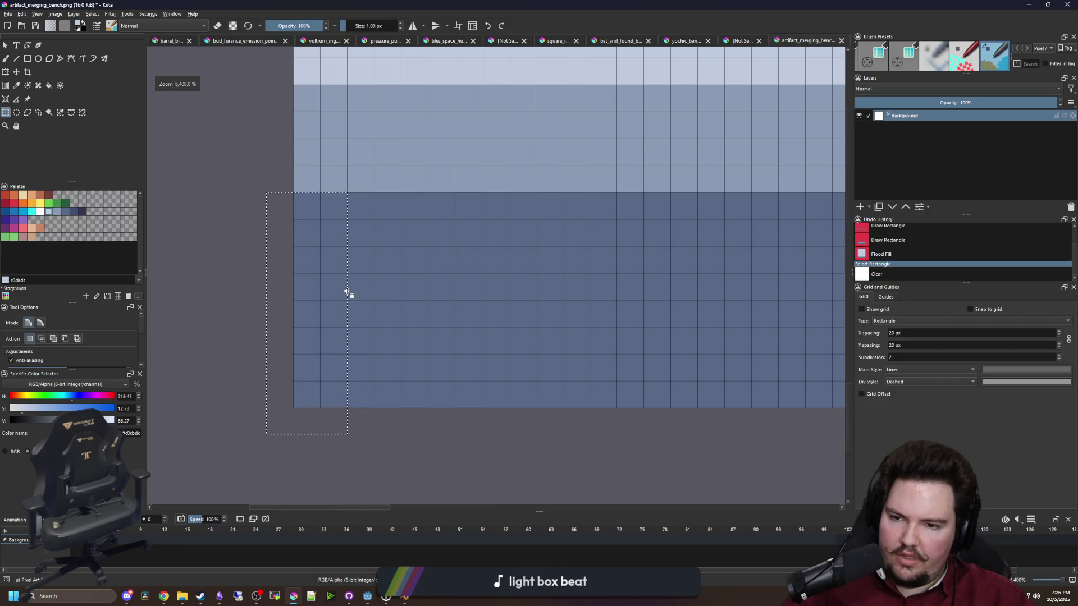
key(Delete)
scroll(373, 289, down, 2)
key(ctrl+shift+a)
scroll(500, 314, up, 1)
Clear the right-edge strip and the full-height right column to transparency
drag(612, 365, 566, 226)
key(Delete)
key(ctrl+shift+a)
scroll(520, 301, down, 2)
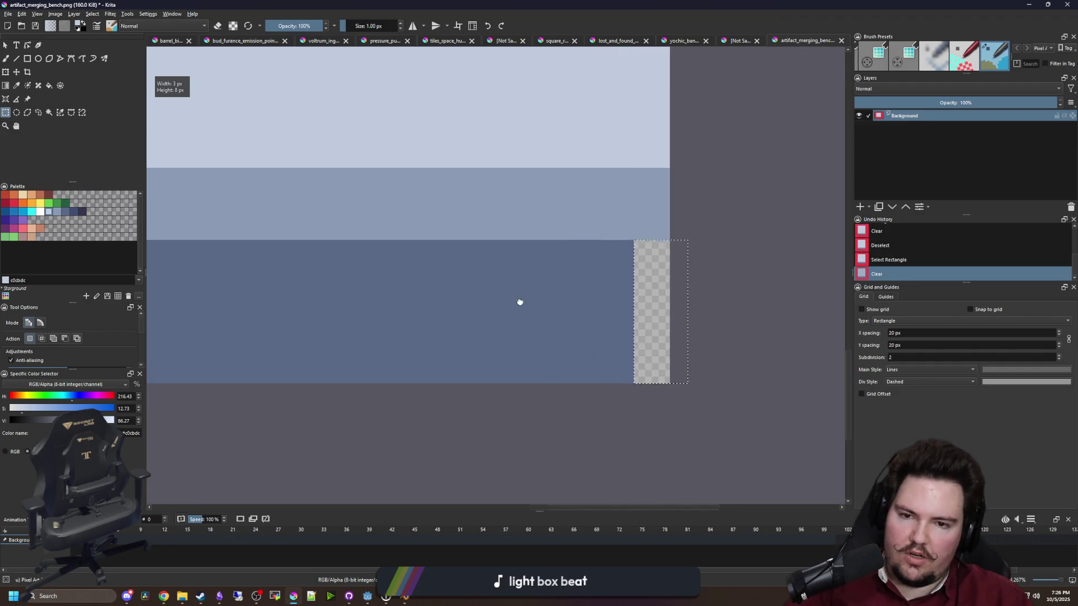
mouse_move(683, 396)
mouse_down()
mouse_move(631, 130)
mouse_move(620, 123)
mouse_up()
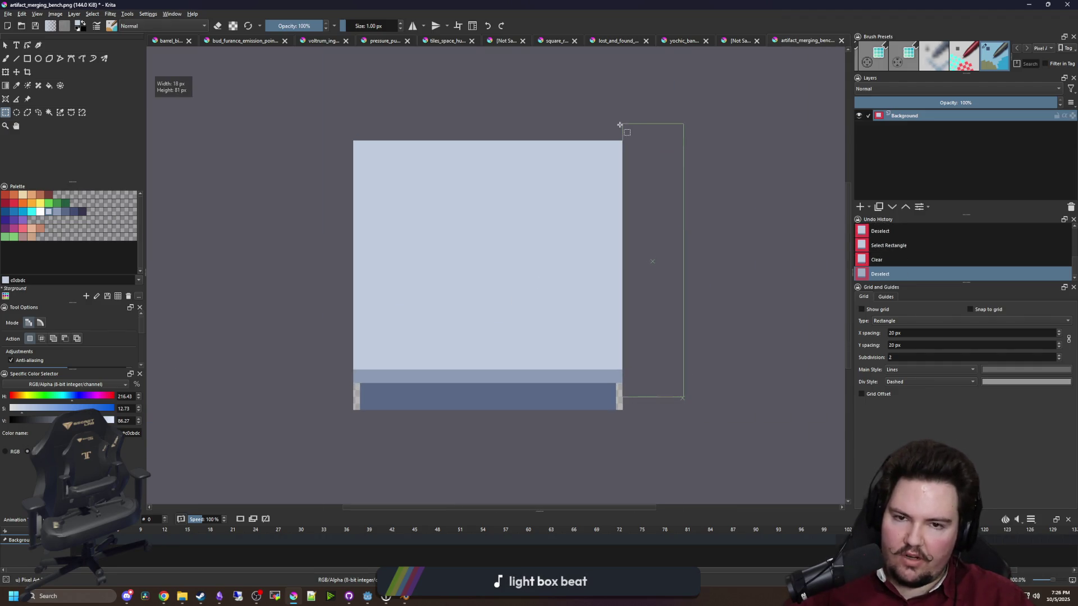
key(Delete)
key(ctrl+shift+a)
Cut transparent notches at the bottom-left and bottom-right corners
drag(304, 401, 358, 113)
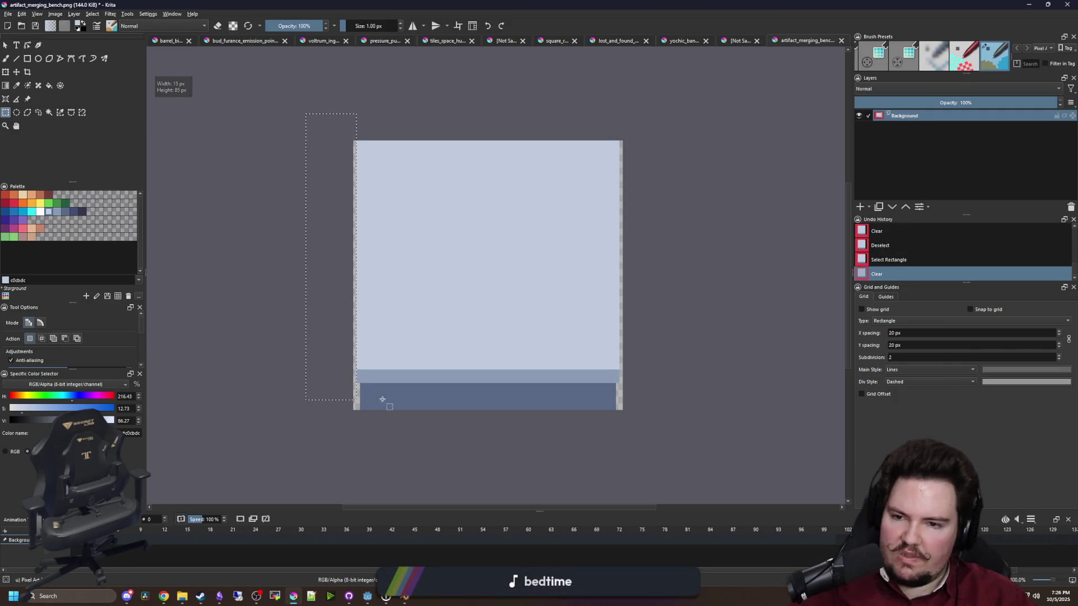
scroll(380, 397, up, 3)
mouse_move(288, 414)
mouse_down()
mouse_move(345, 185)
mouse_move(361, 173)
mouse_up()
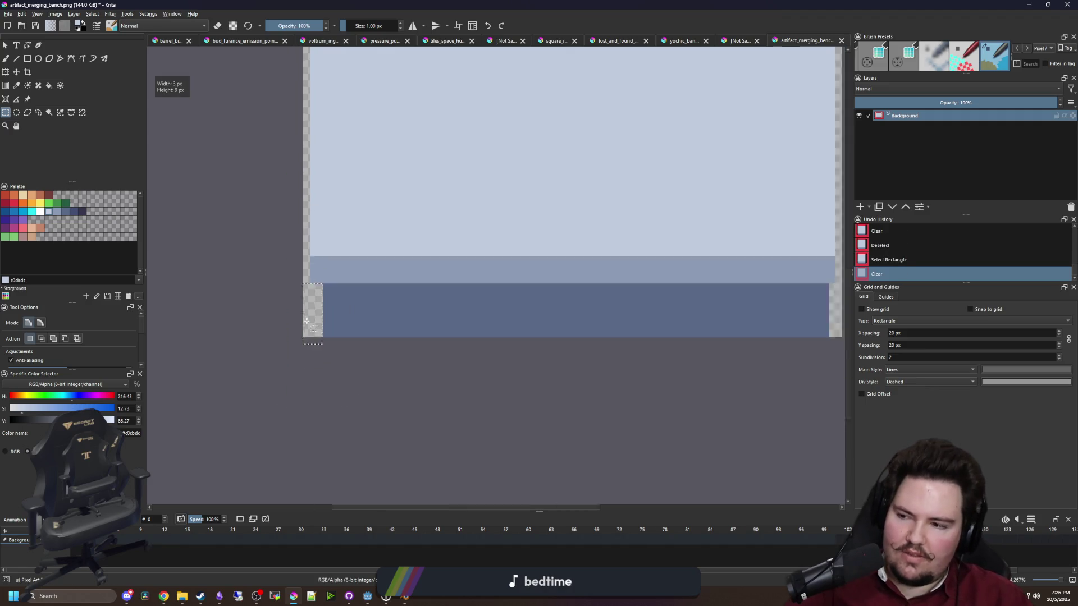
scroll(394, 357, up, 4)
mouse_move(666, 408)
mouse_down()
mouse_move(607, 289)
mouse_move(588, 294)
mouse_up()
key(Delete)
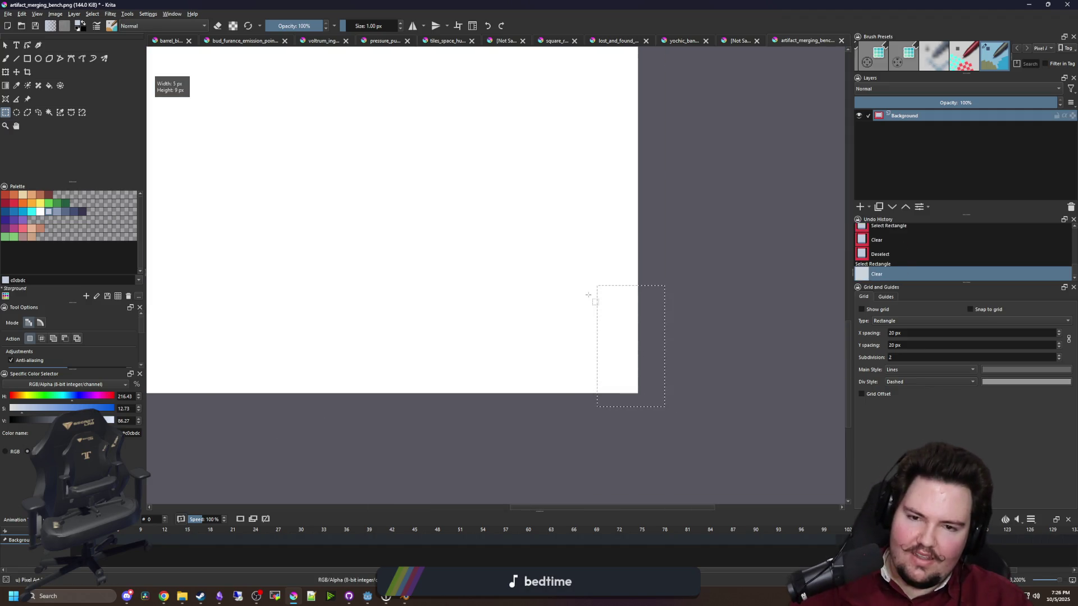
scroll(465, 202, down, 4)
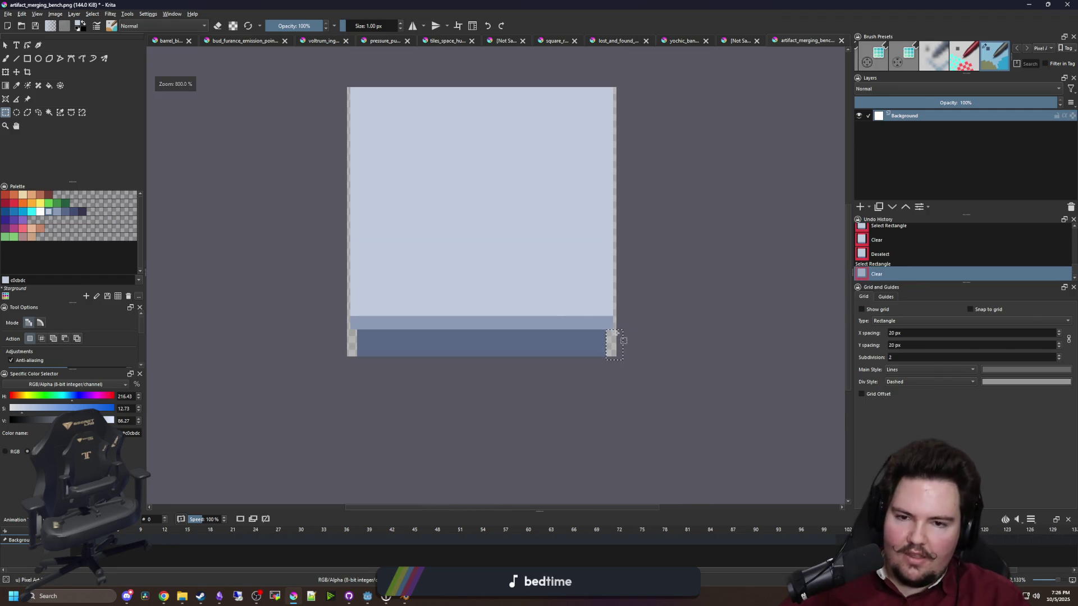
key(ctrl+shift+a)
Clear the top-right block, leaving an L-shaped pale area
scroll(465, 202, up, 2)
scroll(606, 112, down, 2)
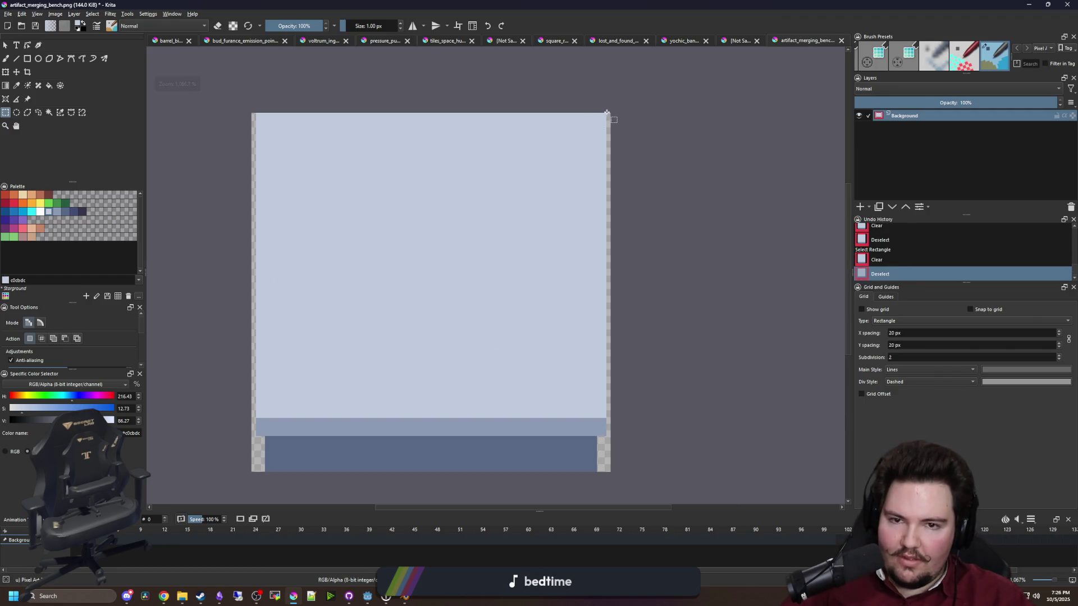
mouse_move(606, 112)
mouse_down()
mouse_move(515, 233)
mouse_move(330, 325)
mouse_move(298, 376)
mouse_move(339, 344)
mouse_move(393, 329)
mouse_up()
key(Delete)
key(ctrl+shift+a)
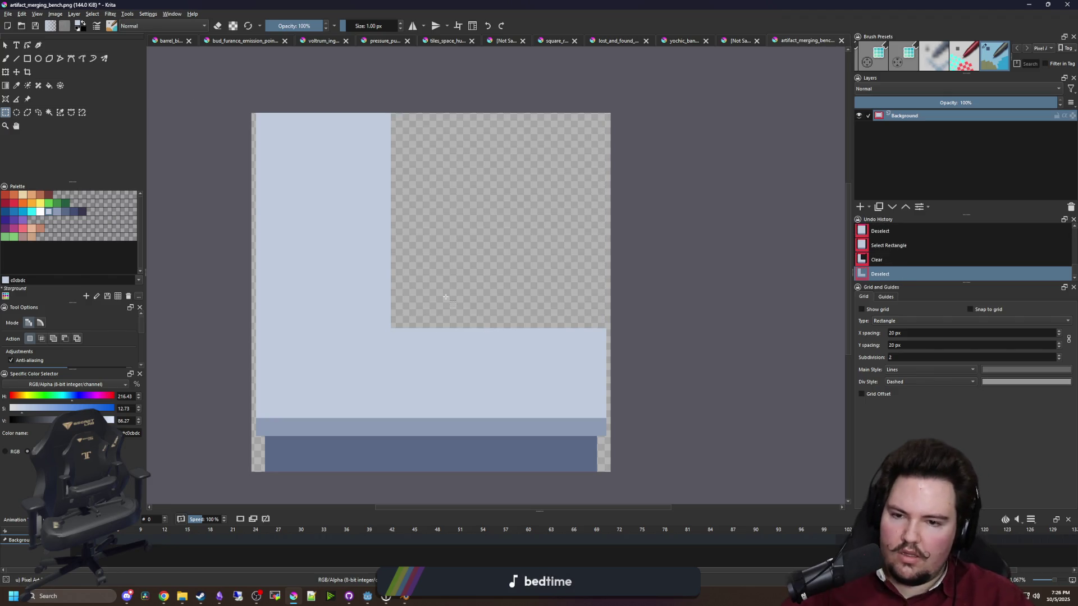
Select a one-pixel column and row beside the cutout, then drop the selection
scroll(551, 322, up, 4)
drag(533, 262, 539, 442)
scroll(379, 307, up, 3)
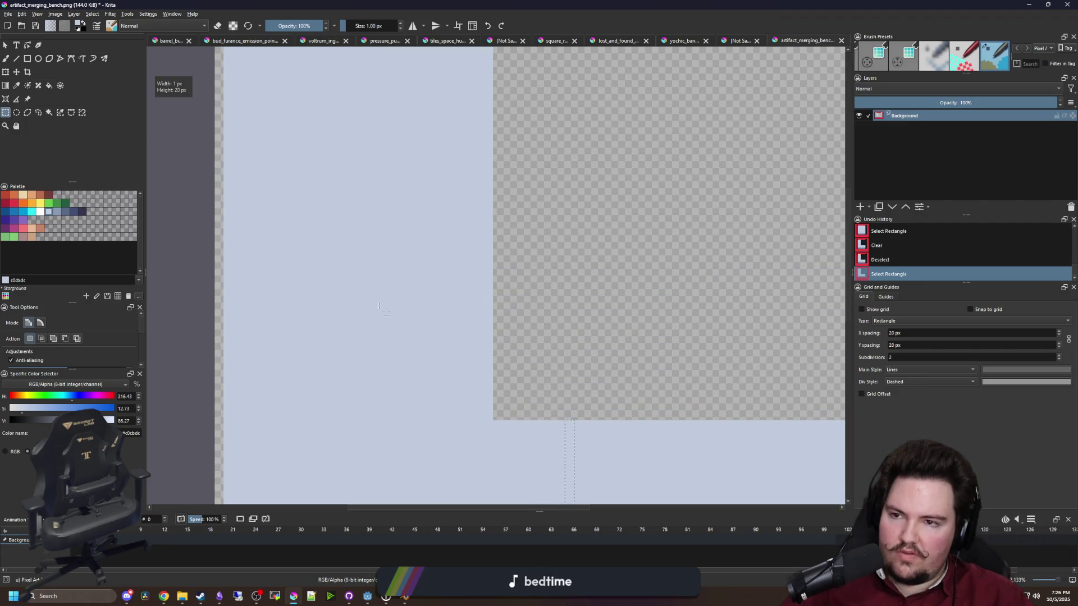
drag(495, 283, 226, 272)
scroll(393, 258, down, 8)
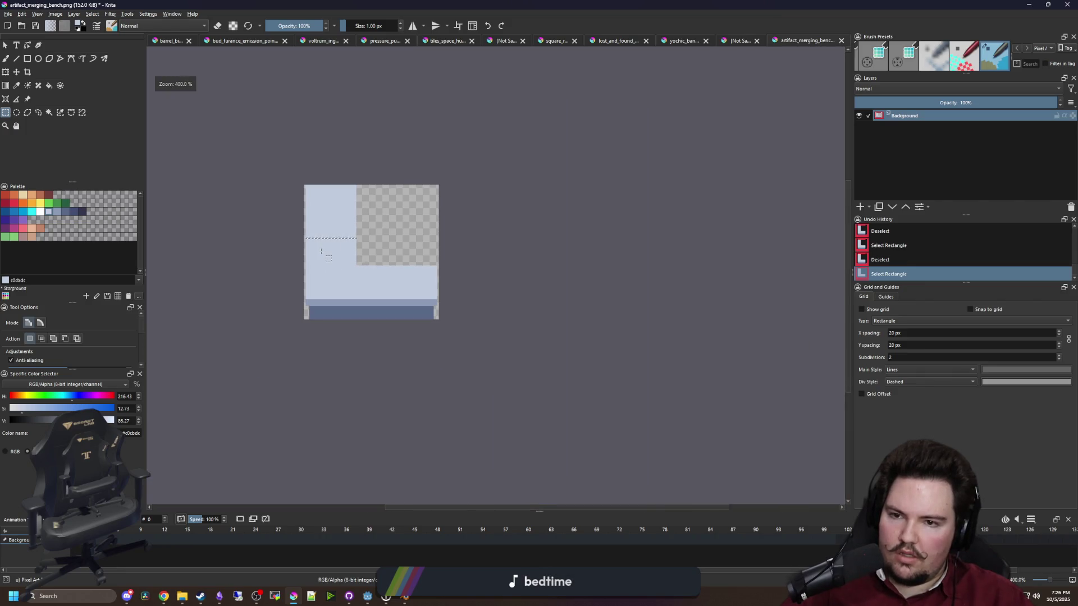
scroll(321, 252, up, 2)
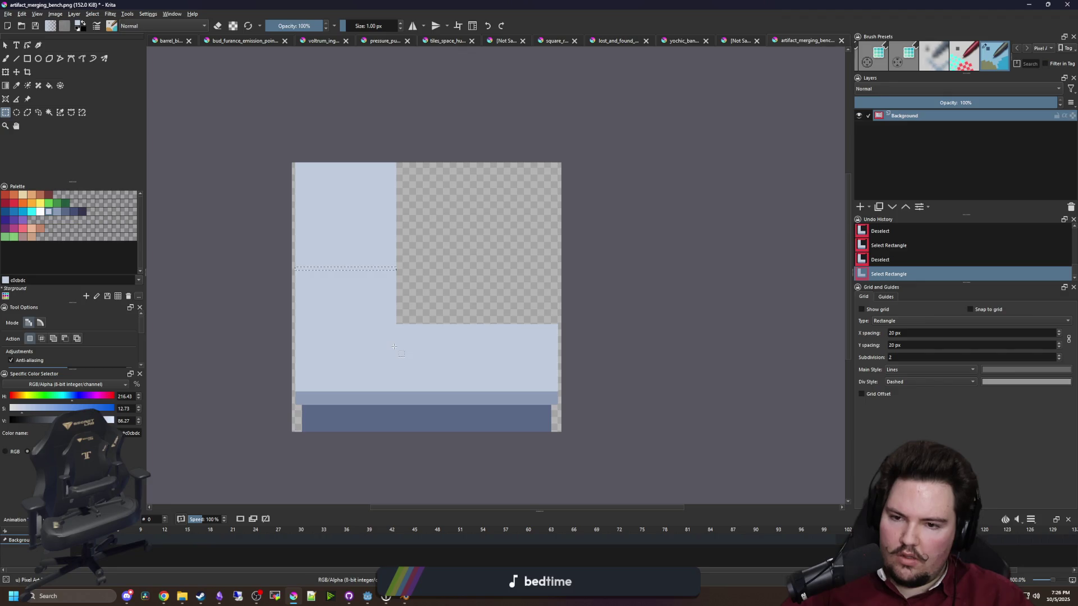
scroll(394, 347, up, 1)
key(b)
scroll(401, 286, up, 1)
scroll(304, 238, down, 1)
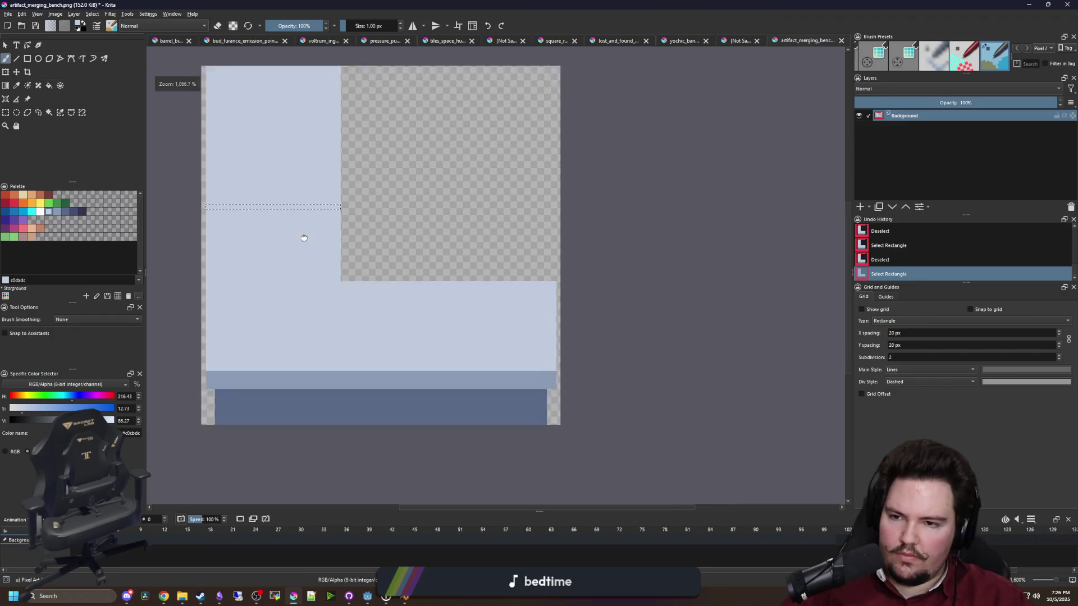
scroll(303, 238, down, 1)
key(ctrl+shift+a)
Clear a light strip inside a rectangular selection of the sprite
key(ctrl+r)
scroll(331, 290, up, 2)
mouse_move(327, 365)
mouse_down()
mouse_move(345, 355)
mouse_move(472, 414)
mouse_move(528, 415)
mouse_move(534, 427)
mouse_move(501, 161)
mouse_move(512, 89)
mouse_up()
key(Delete)
scroll(512, 89, up, 1)
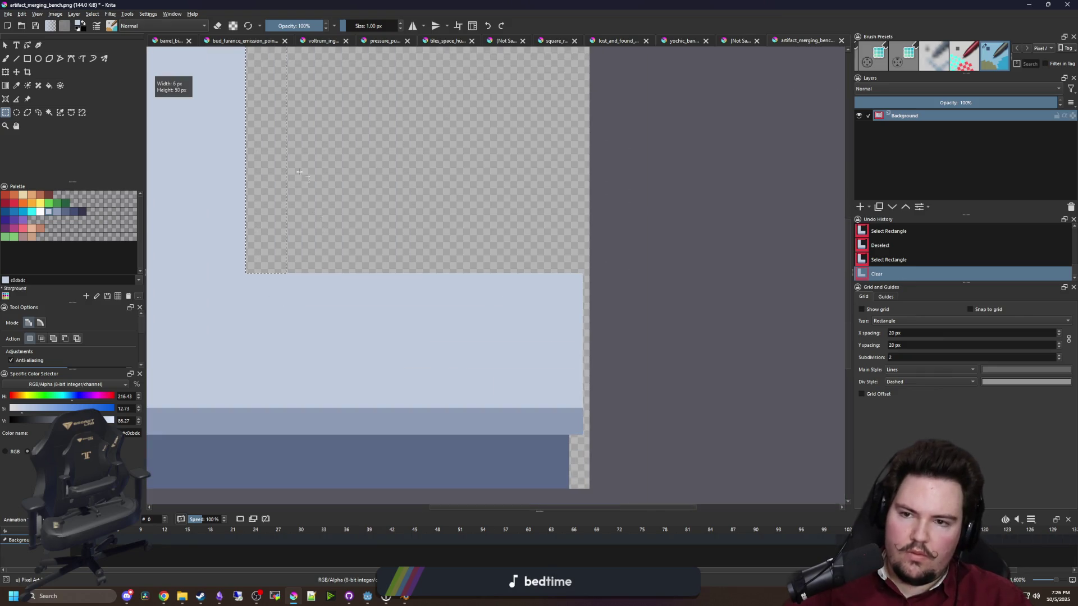
key(ctrl+shift+a)
Draw pale filled rectangles raising the block's right side up to the edge
mouse_move(360, 253)
mouse_down()
mouse_move(415, 341)
mouse_move(407, 428)
mouse_move(467, 252)
mouse_move(474, 182)
mouse_up()
click(407, 428)
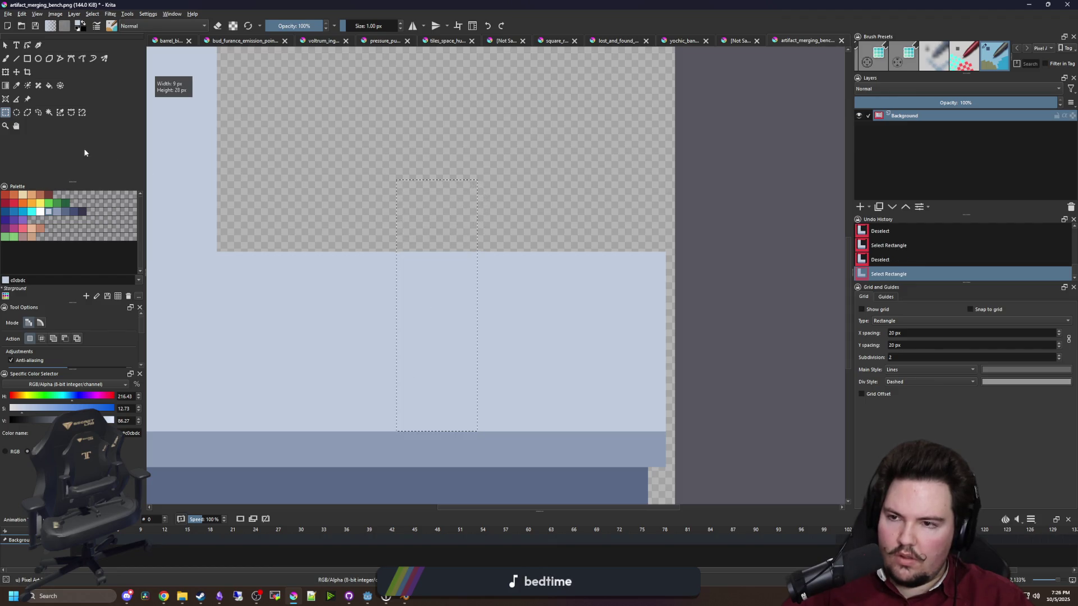
click(27, 59)
drag(371, 162, 531, 264)
key(ctrl+shift+a)
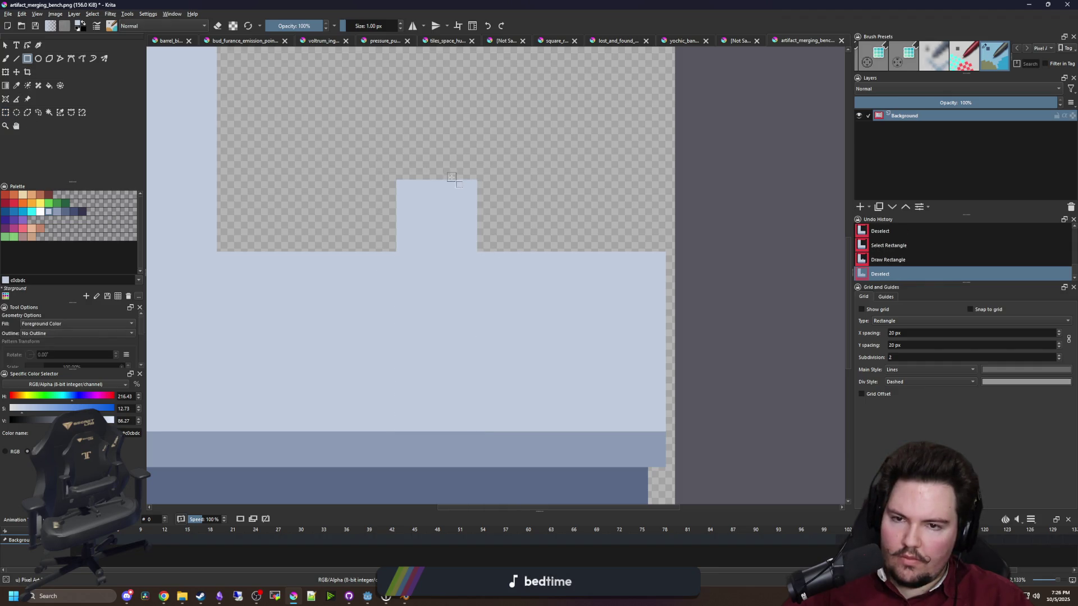
mouse_move(458, 180)
mouse_down()
mouse_move(631, 263)
mouse_move(662, 264)
mouse_up()
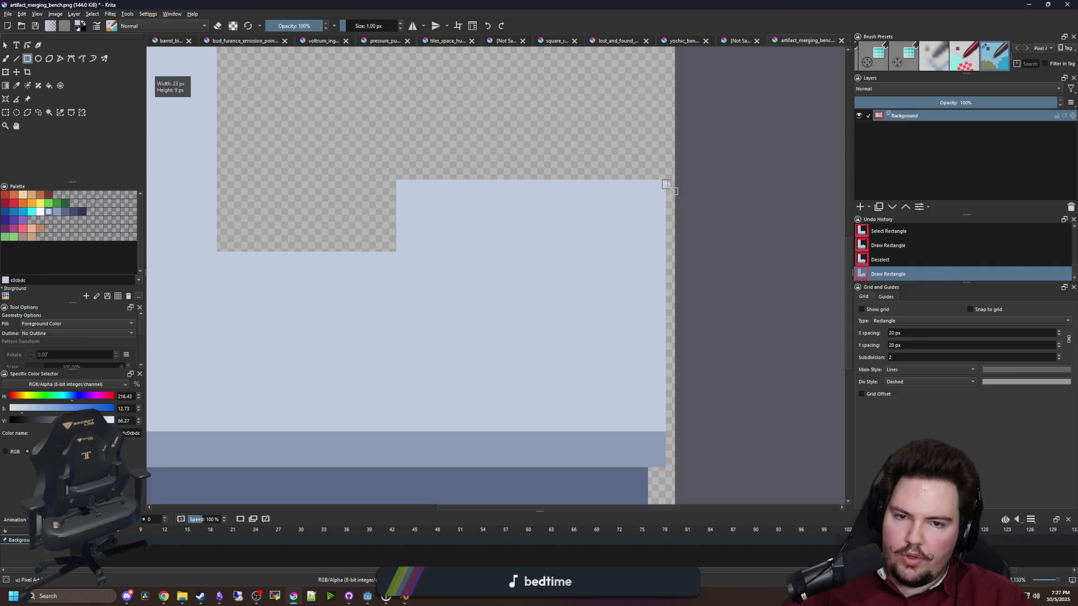
drag(661, 182, 217, 276)
scroll(449, 436, up, 3)
Paint light-blue staircase pixels stepping down from the tall left column
key(b)
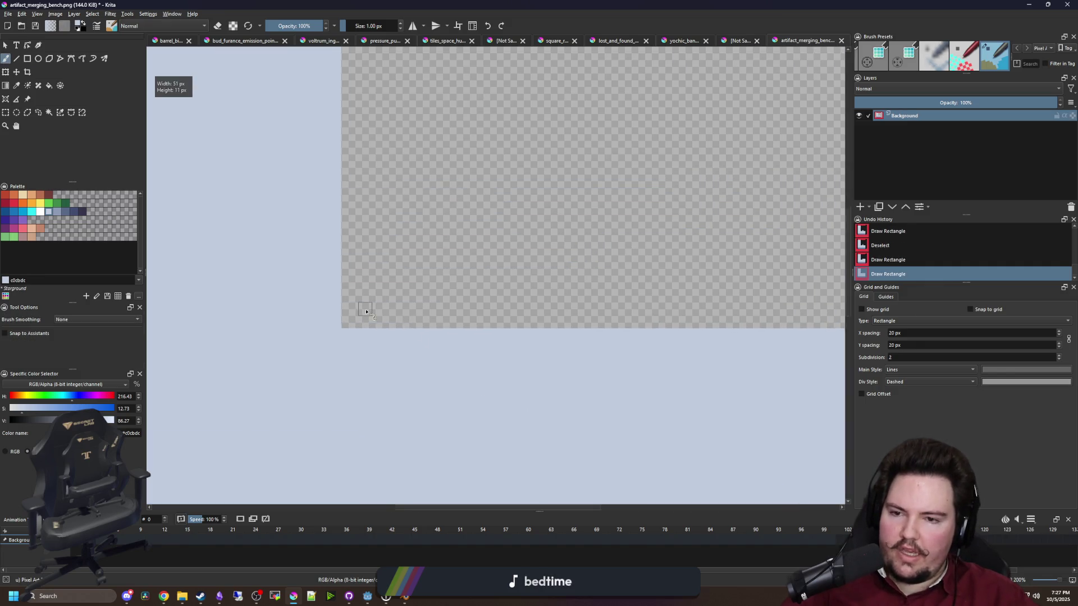
mouse_move(331, 332)
mouse_down()
mouse_move(357, 308)
mouse_move(435, 341)
mouse_move(436, 303)
mouse_move(295, 174)
mouse_move(486, 328)
mouse_move(331, 171)
mouse_up()
click(384, 334)
click(320, 280)
mouse_move(519, 335)
mouse_down()
mouse_move(281, 101)
mouse_move(549, 313)
mouse_move(372, 174)
mouse_move(356, 135)
mouse_move(457, 241)
mouse_move(585, 330)
mouse_move(310, 58)
mouse_up()
drag(466, 221, 373, 357)
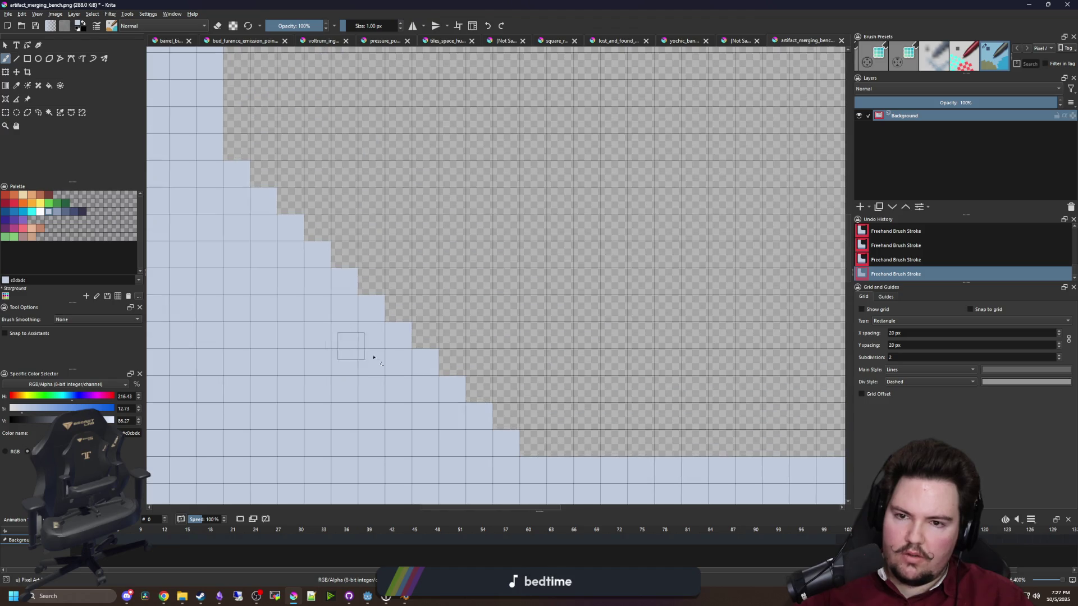
mouse_move(547, 449)
mouse_down()
mouse_move(284, 203)
mouse_move(235, 112)
mouse_move(496, 382)
mouse_move(250, 143)
mouse_up()
Extend the stepped diagonal until it joins the lower right block
scroll(393, 297, down, 5)
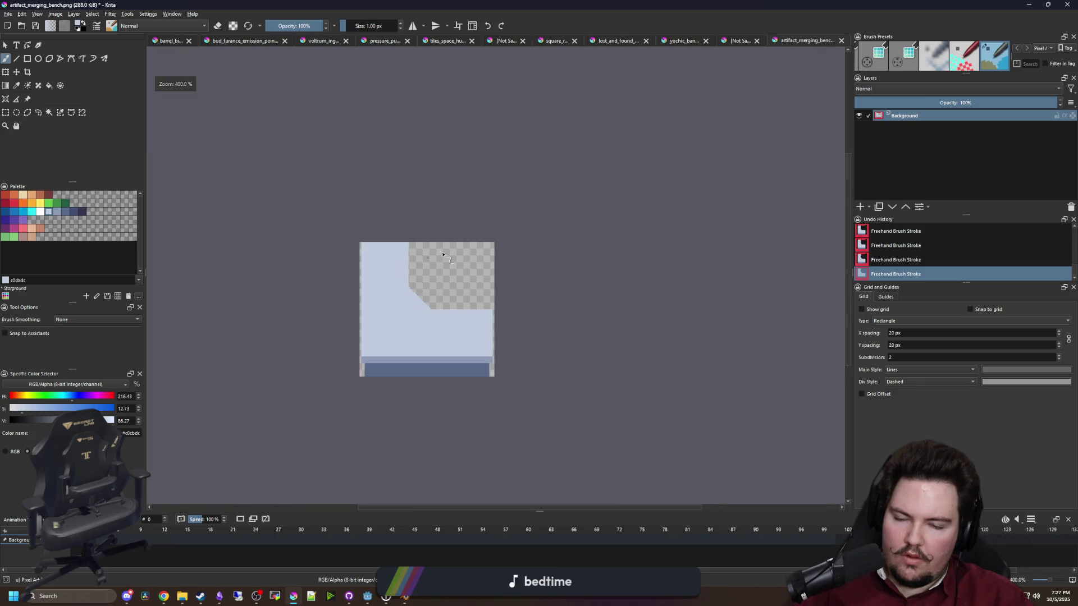
scroll(442, 265, down, 1)
scroll(454, 281, up, 6)
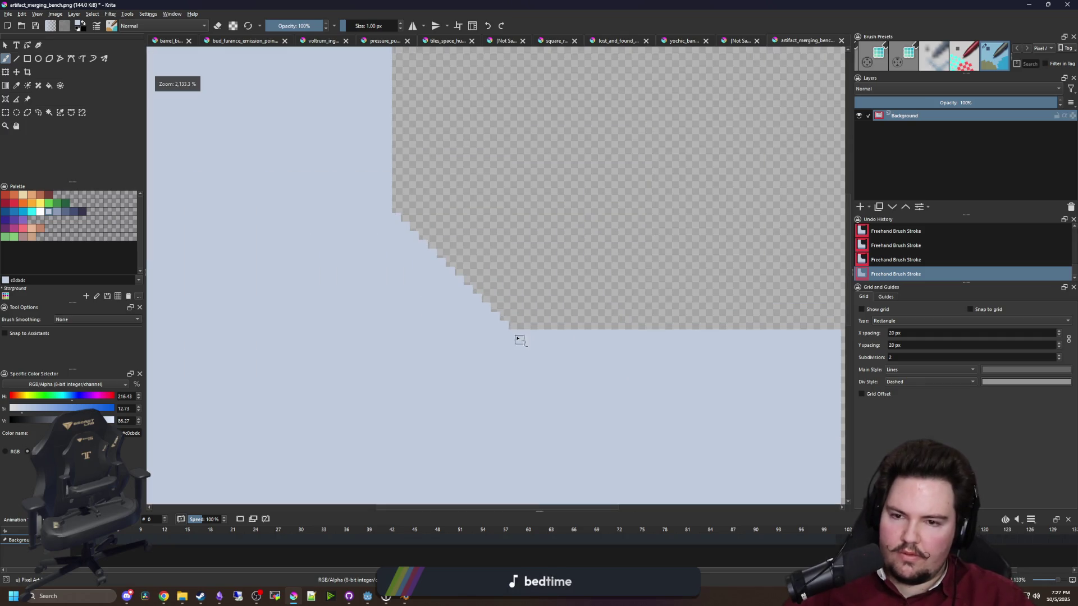
scroll(506, 373, up, 2)
drag(524, 397, 315, 193)
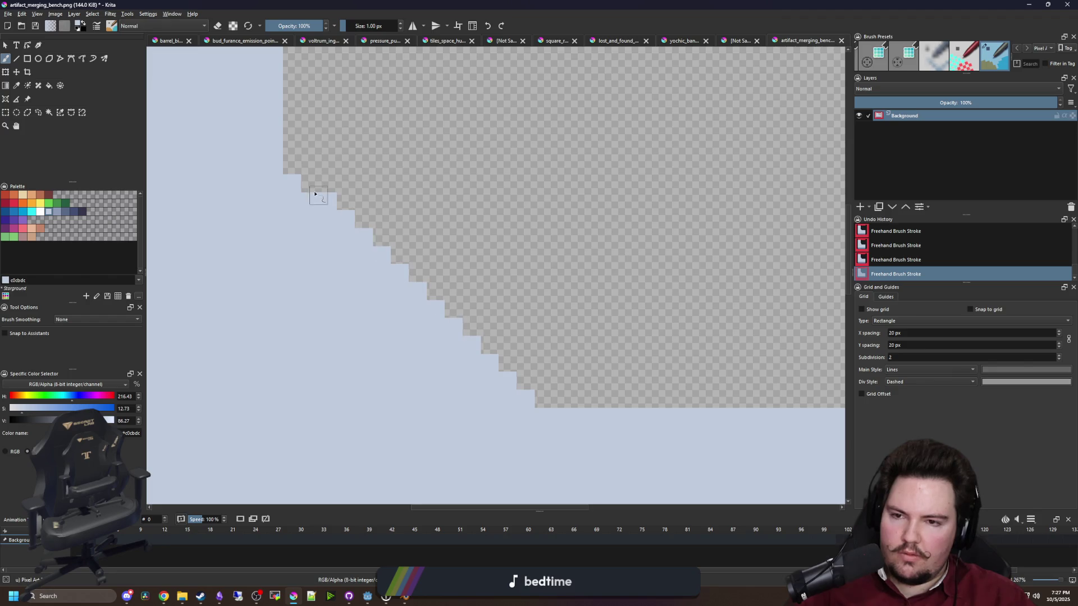
mouse_move(550, 387)
mouse_down()
mouse_move(513, 368)
mouse_move(291, 150)
mouse_up()
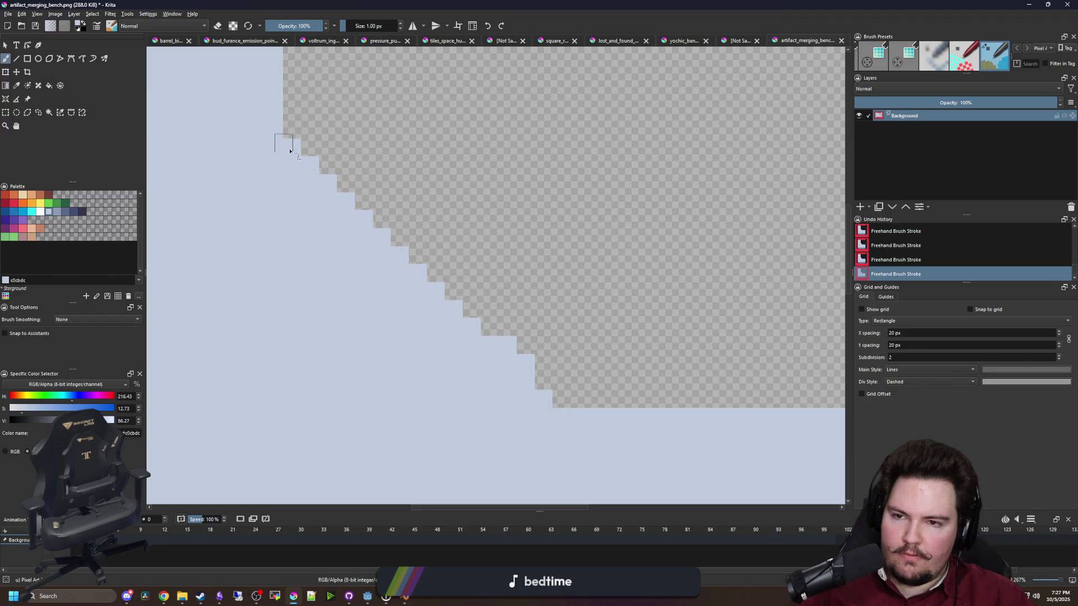
drag(565, 397, 282, 133)
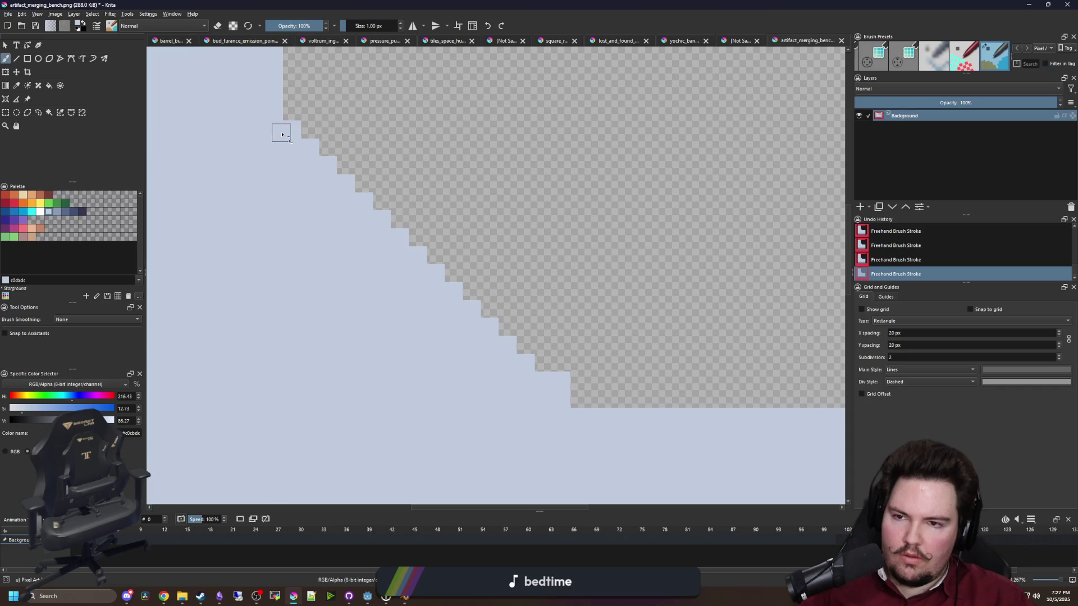
scroll(476, 325, down, 5)
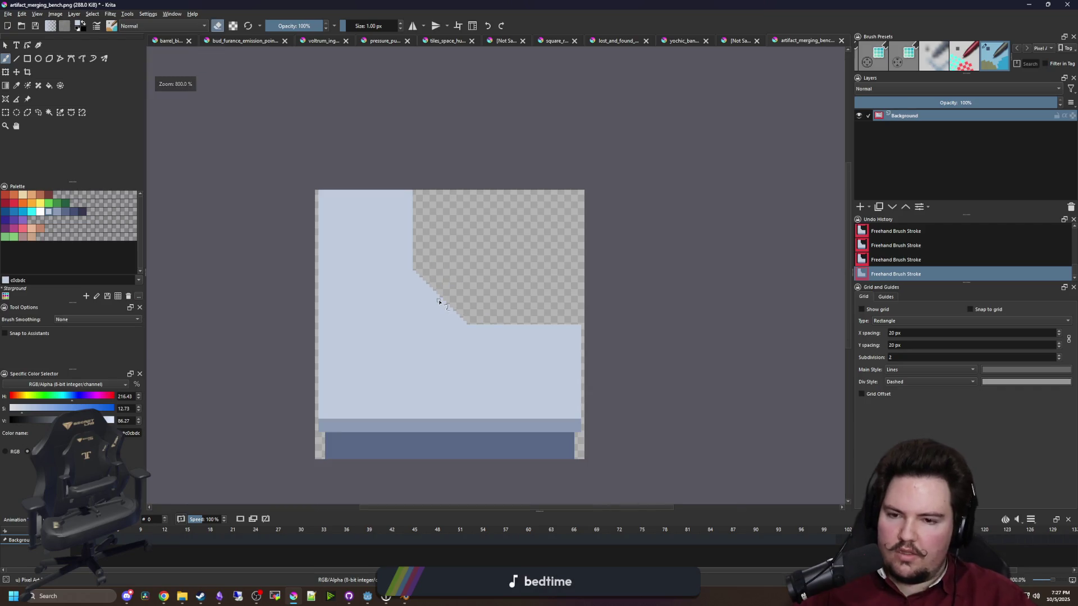
scroll(392, 359, up, 3)
scroll(378, 330, down, 2)
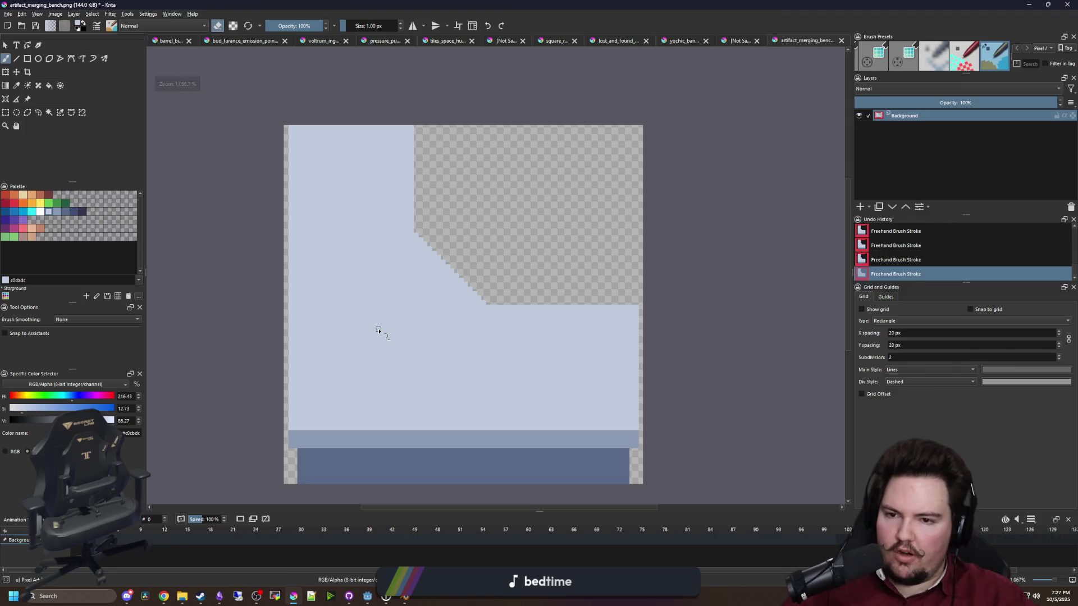
scroll(379, 329, up, 1)
Erase the sprite's entire top pixel row with the eraser
click(48, 204)
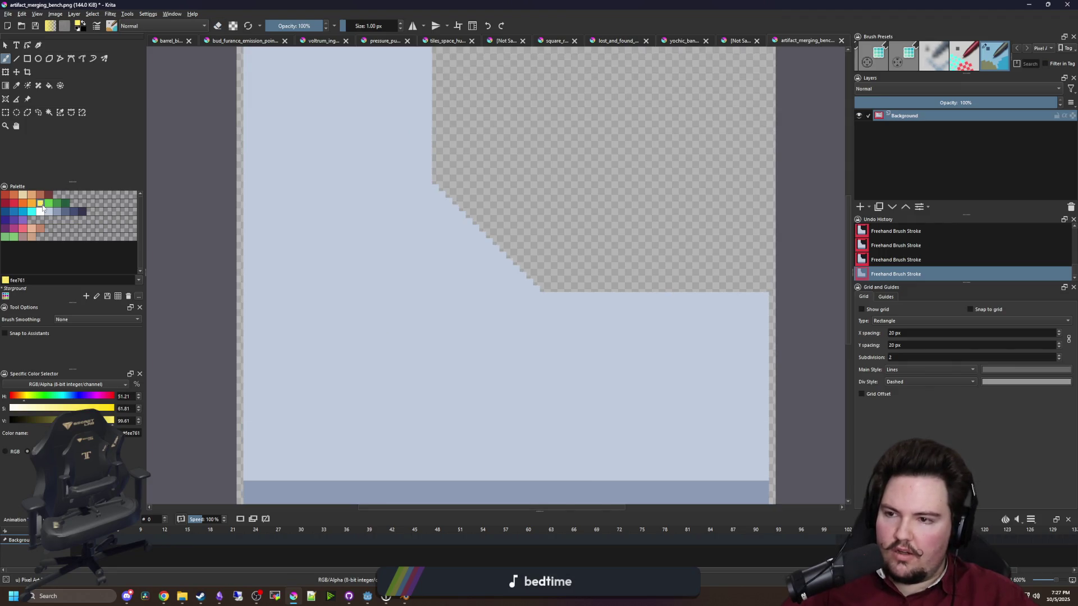
scroll(373, 347, down, 2)
scroll(375, 210, up, 1)
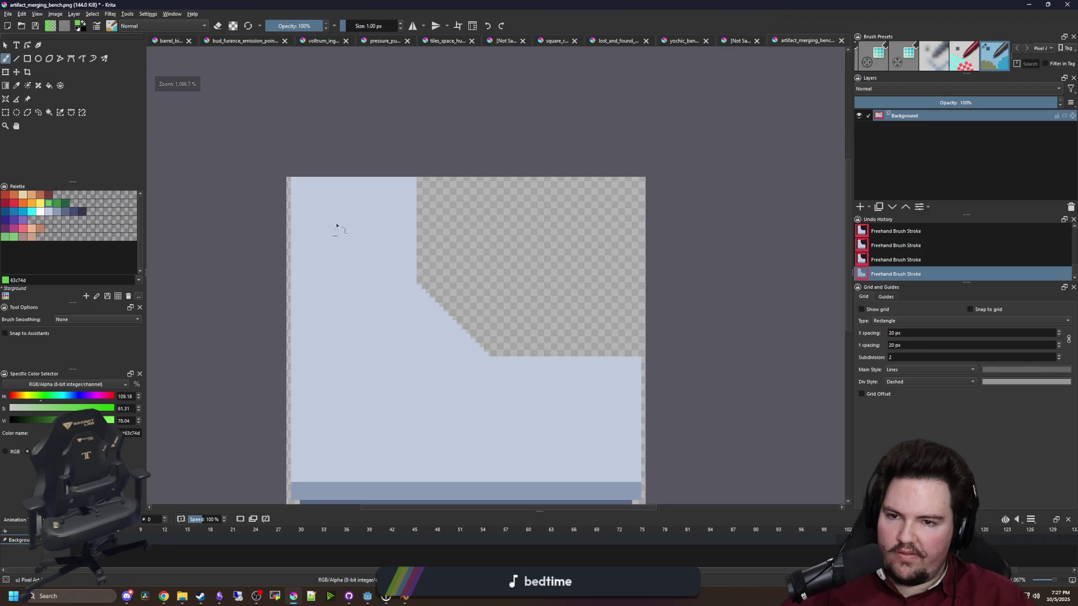
scroll(359, 179, up, 2)
key(e)
drag(163, 183, 692, 177)
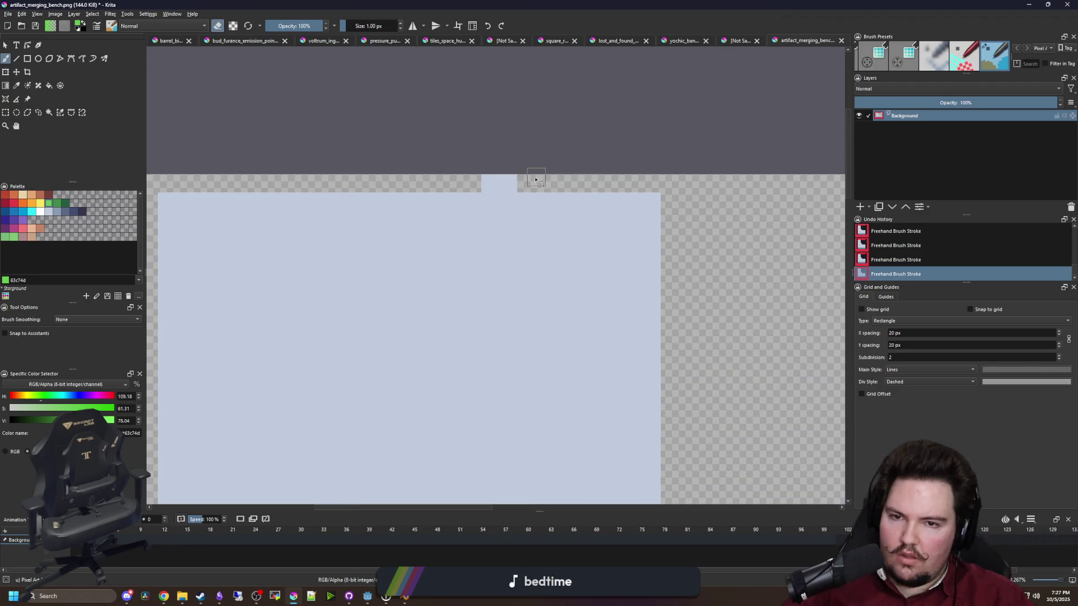
drag(535, 180, 463, 180)
scroll(461, 178, down, 3)
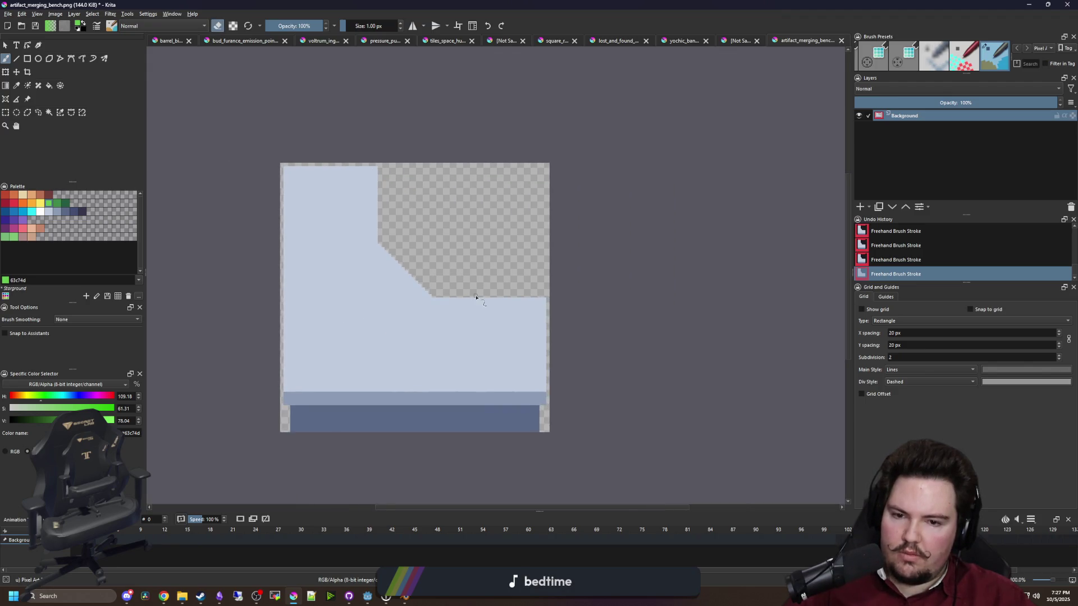
scroll(399, 337, up, 1)
scroll(392, 333, down, 3)
scroll(392, 331, up, 2)
scroll(394, 297, up, 1)
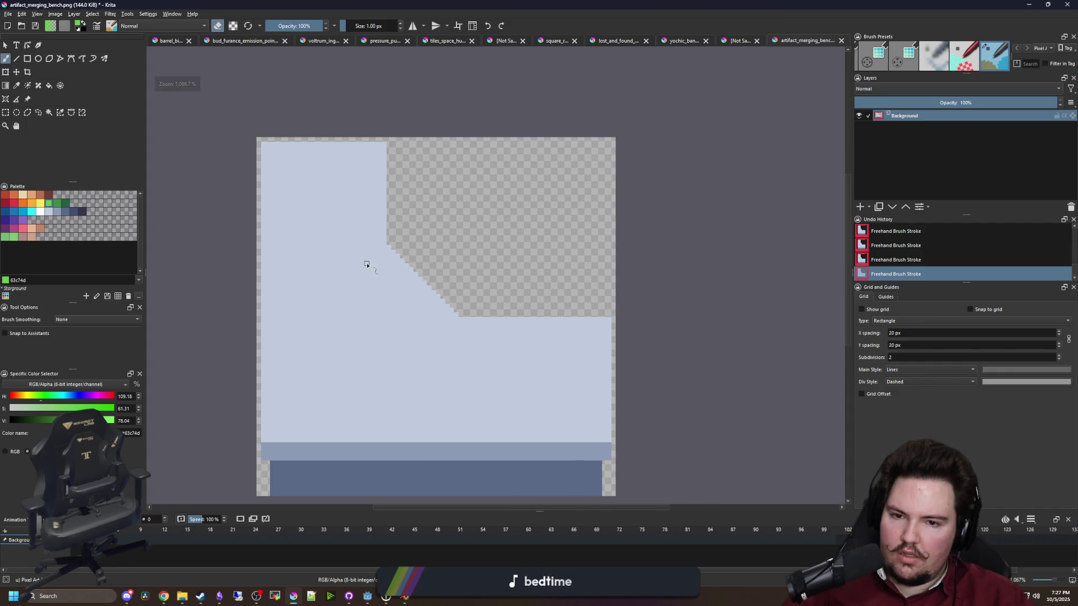
scroll(370, 265, down, 1)
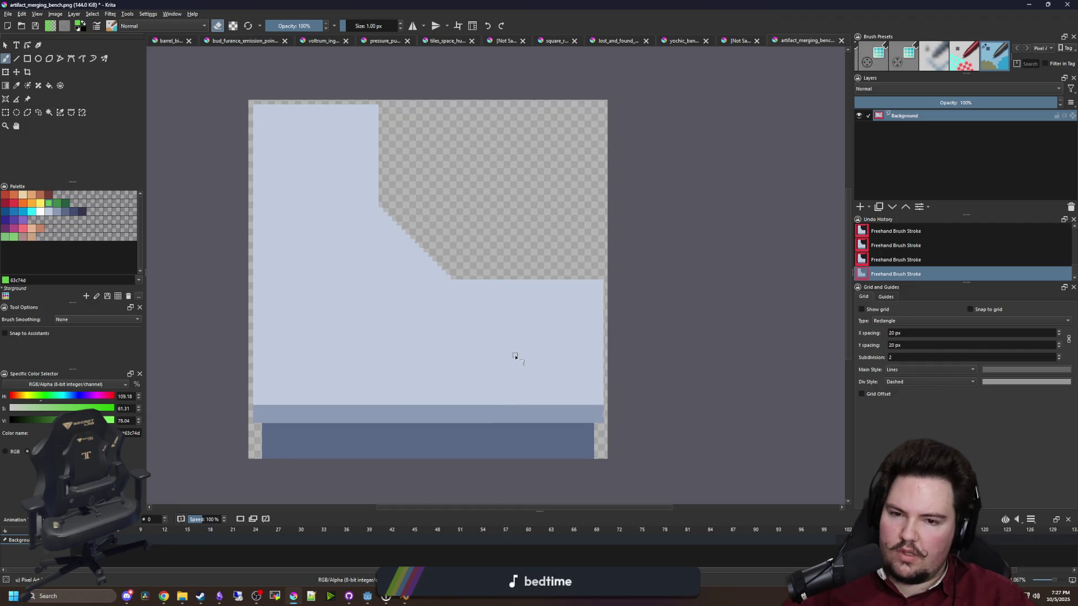
click(6, 113)
scroll(419, 197, up, 2)
Select a thin strip and a 1-pixel column along the slope's edge, then drop the selection
mouse_move(563, 393)
mouse_down()
mouse_move(561, 87)
mouse_move(286, 167)
mouse_move(337, 303)
mouse_up()
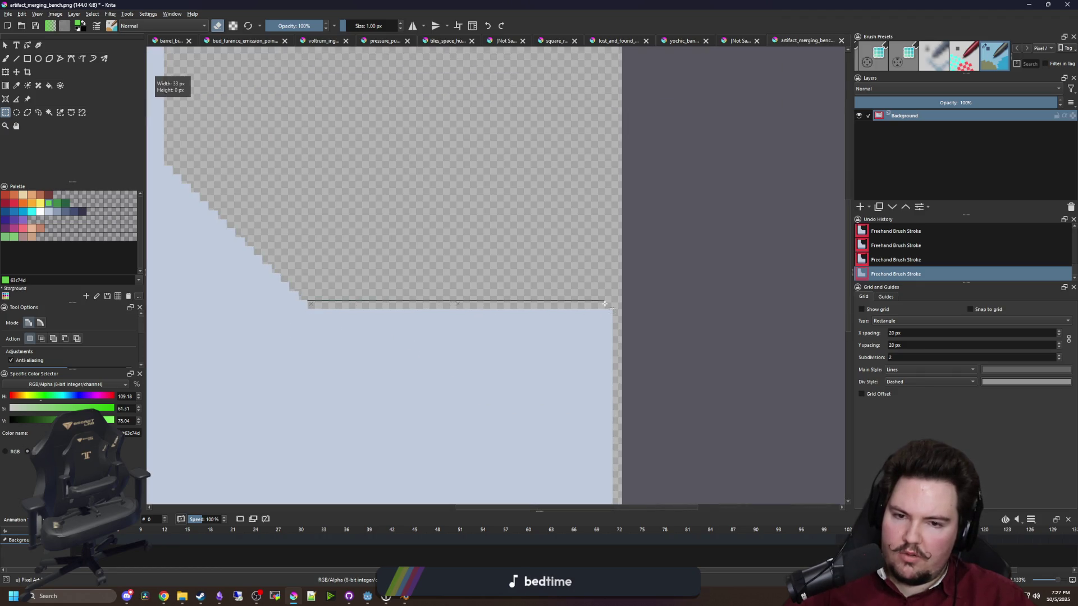
scroll(494, 271, down, 5)
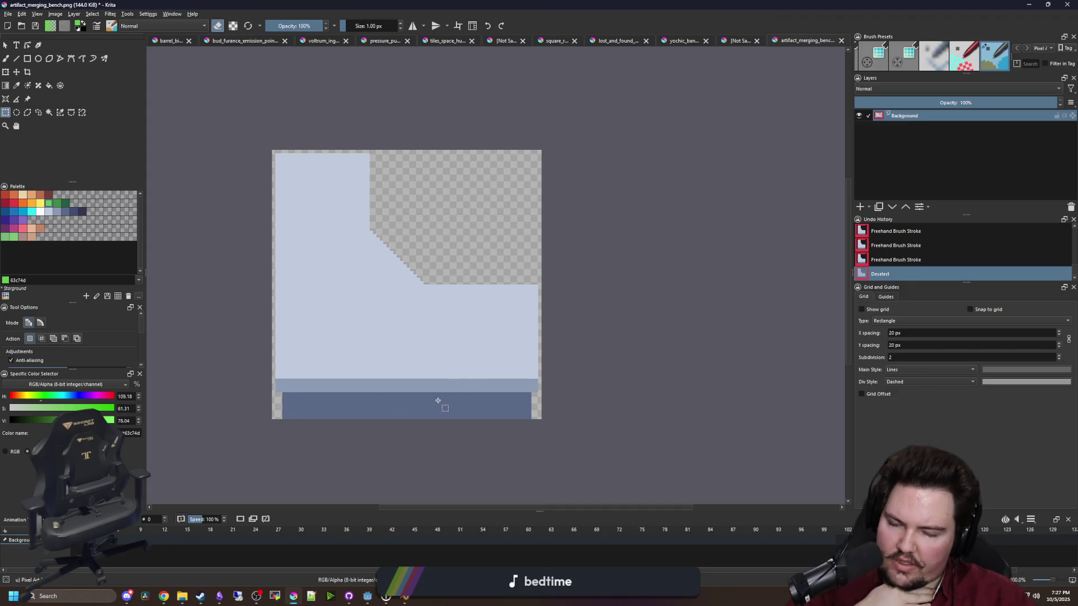
scroll(410, 371, up, 1)
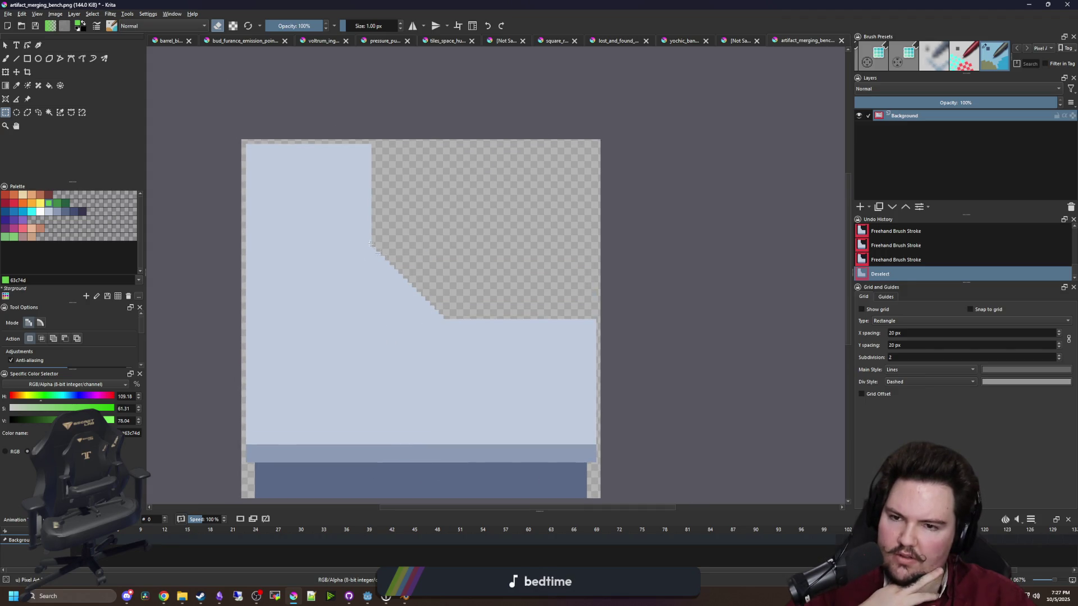
scroll(371, 244, up, 2)
scroll(427, 264, down, 2)
scroll(476, 282, up, 1)
drag(471, 281, 473, 138)
scroll(527, 243, down, 2)
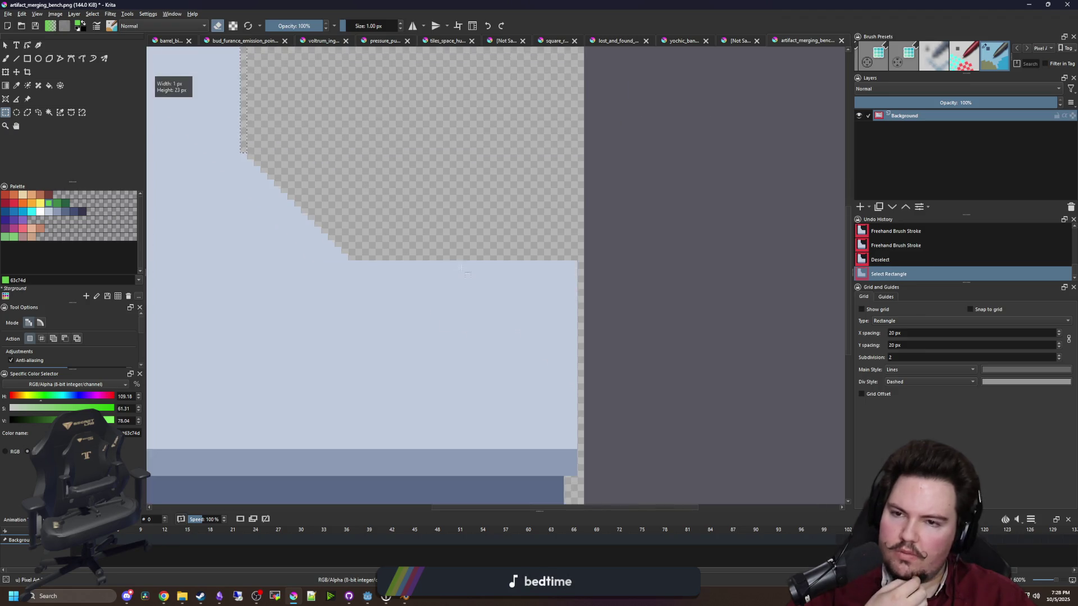
click(273, 182)
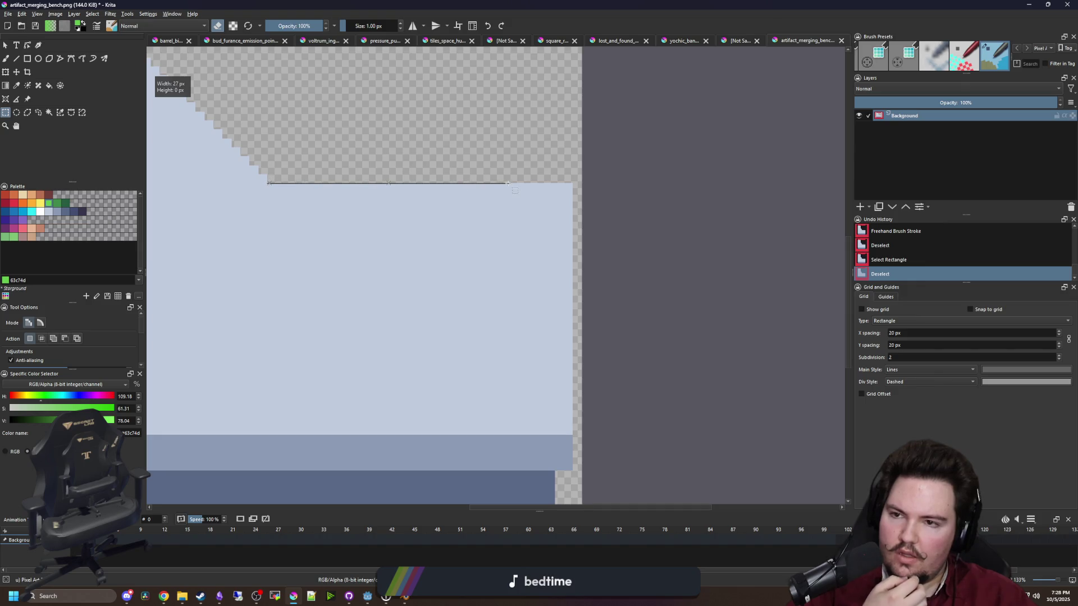
Clear the 14×32 px block and other stray pixel areas to transparent, then deselect
drag(478, 182, 478, 183)
drag(600, 462, 471, 177)
key(Delete)
click(269, 178)
key(Delete)
scroll(539, 309, down, 3)
mouse_move(627, 448)
mouse_down()
mouse_move(492, 337)
mouse_move(483, 352)
mouse_up()
key(Delete)
key(ctrl+shift+a)
Save the bench image, accepting the PNG options
key(minus)
key(minus)
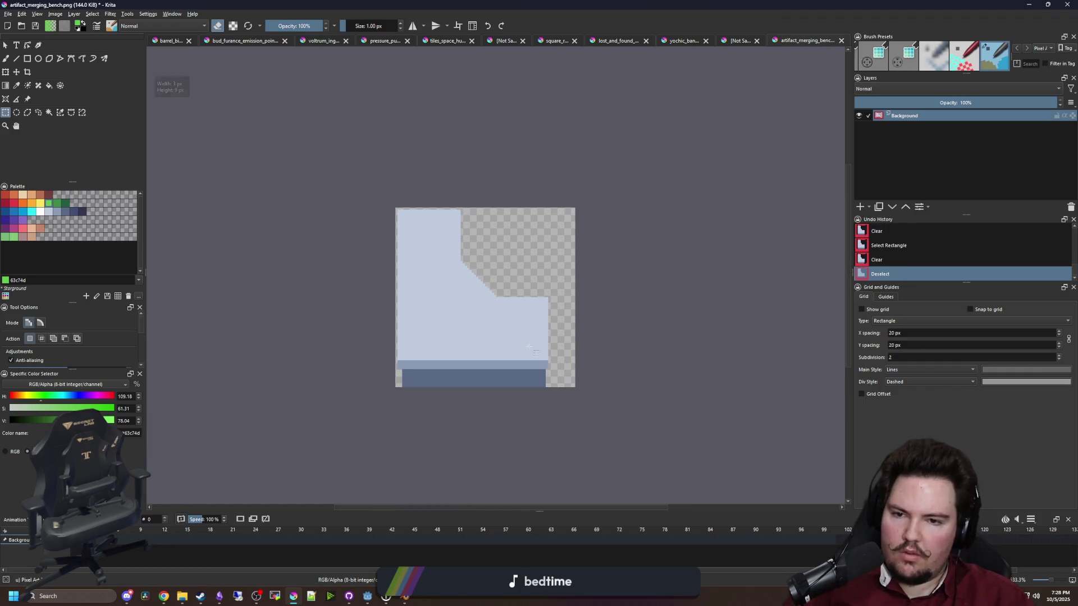
scroll(341, 291, down, 1)
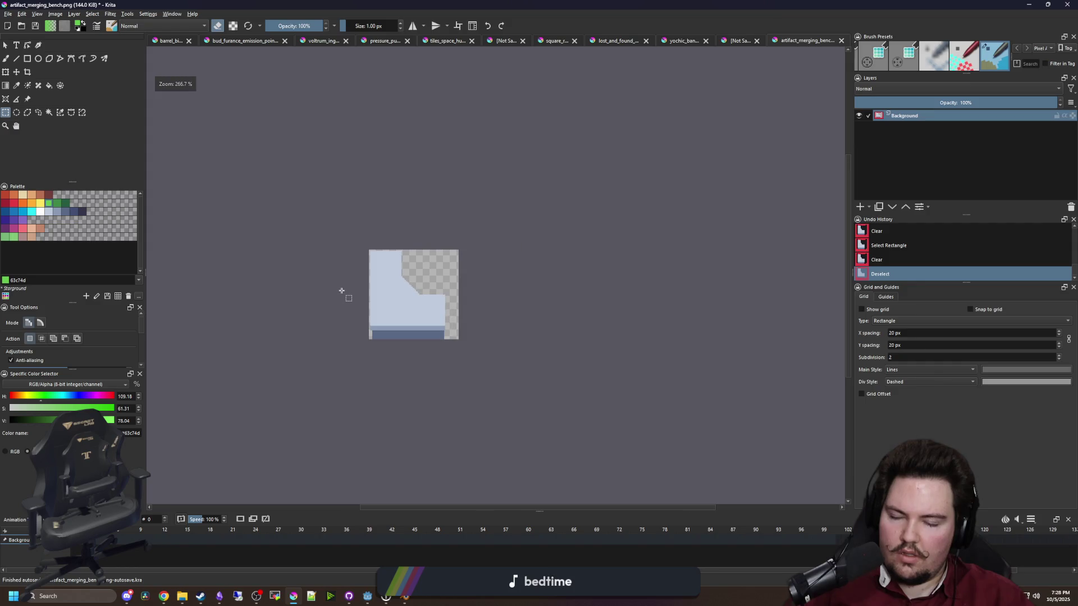
key(ctrl+s)
click(584, 373)
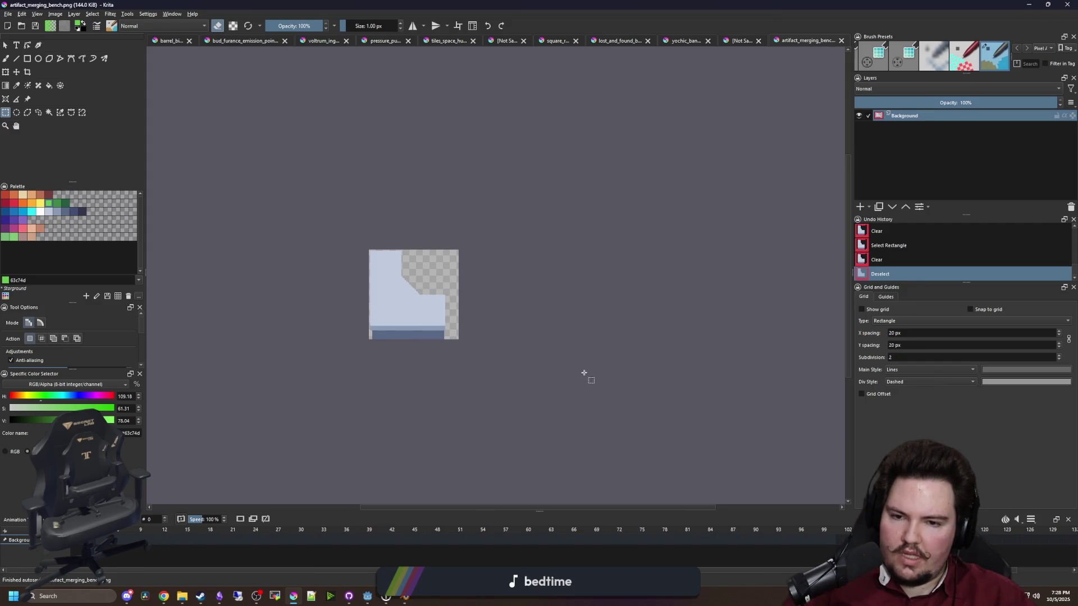
key(alt+Tab)
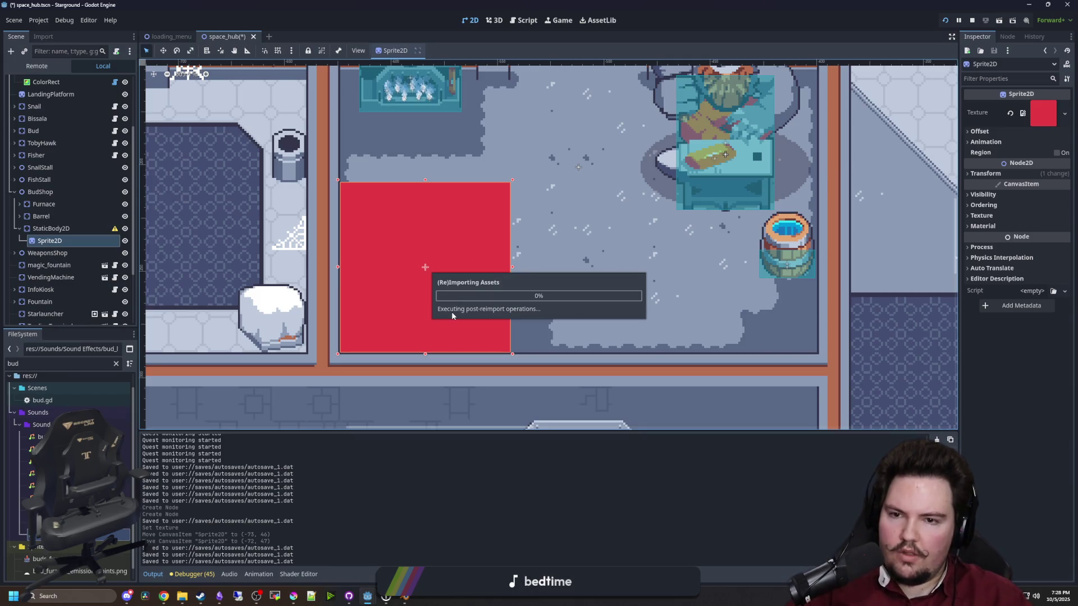
Check the reimported pale stepped bench on the shop's Sprite2D, then return to Krita
scroll(442, 322, down, 2)
scroll(442, 322, down, 2)
scroll(550, 289, up, 4)
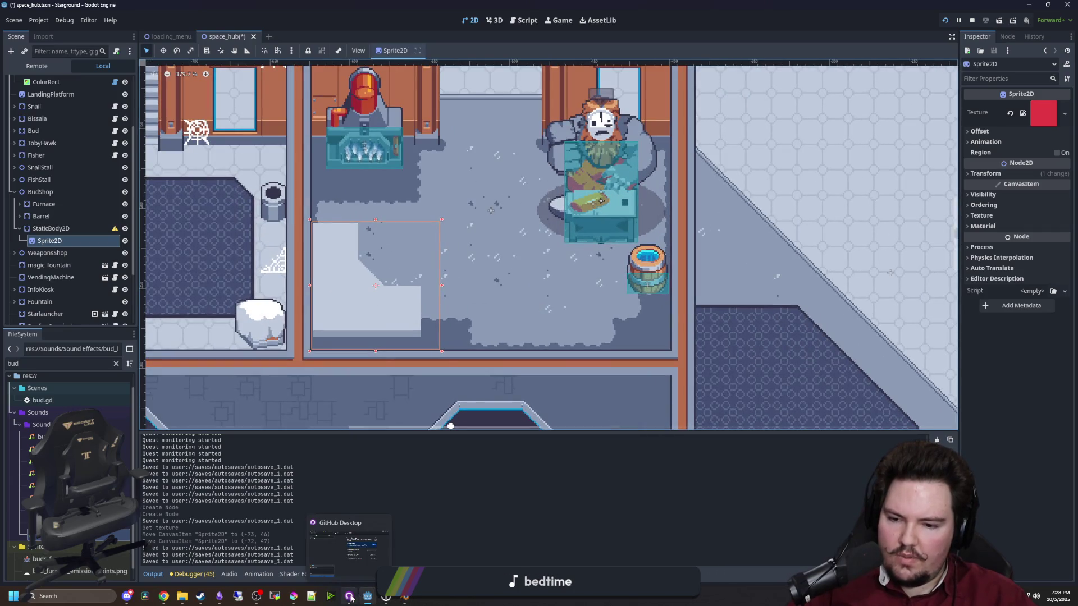
mouse_move(293, 596)
click(293, 553)
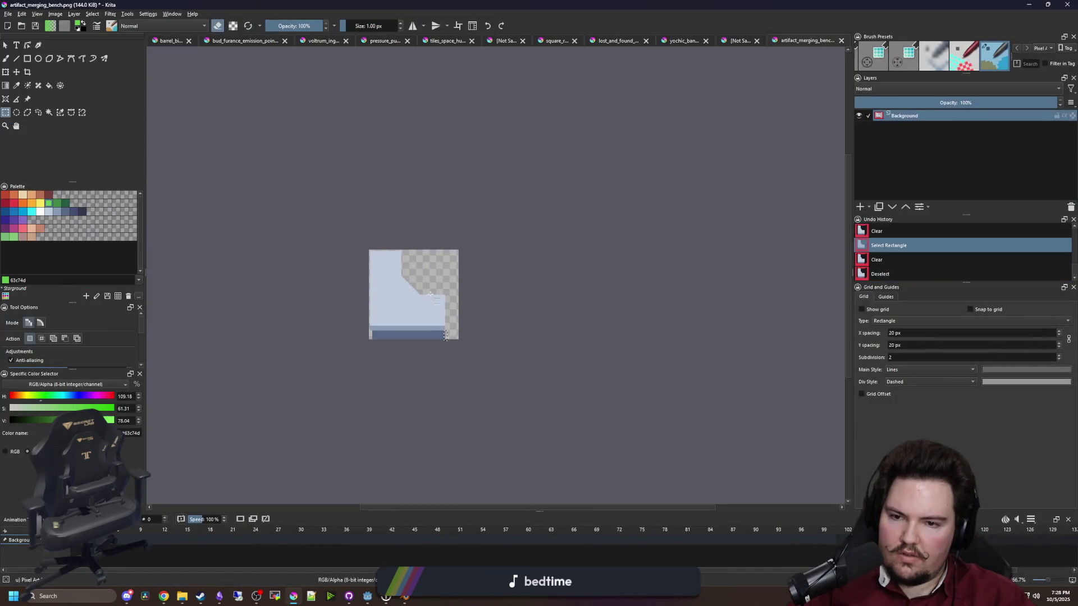
Deselect and save artifact_merging_bench.png, accepting the PNG export options
click(446, 335)
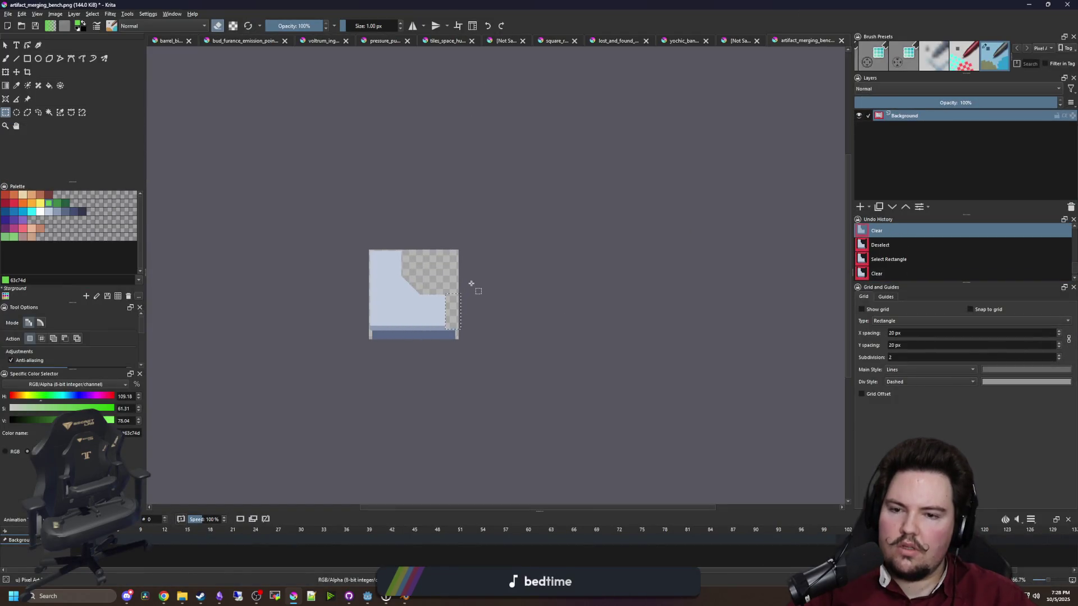
scroll(440, 314, up, 3)
key(ctrl+s)
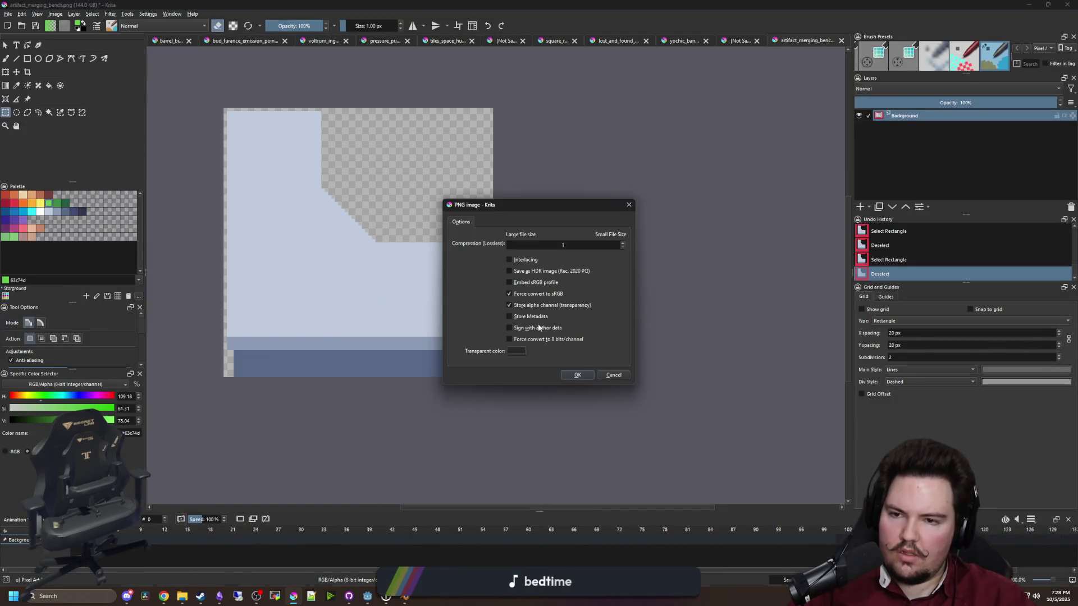
click(584, 375)
scroll(437, 307, up, 1)
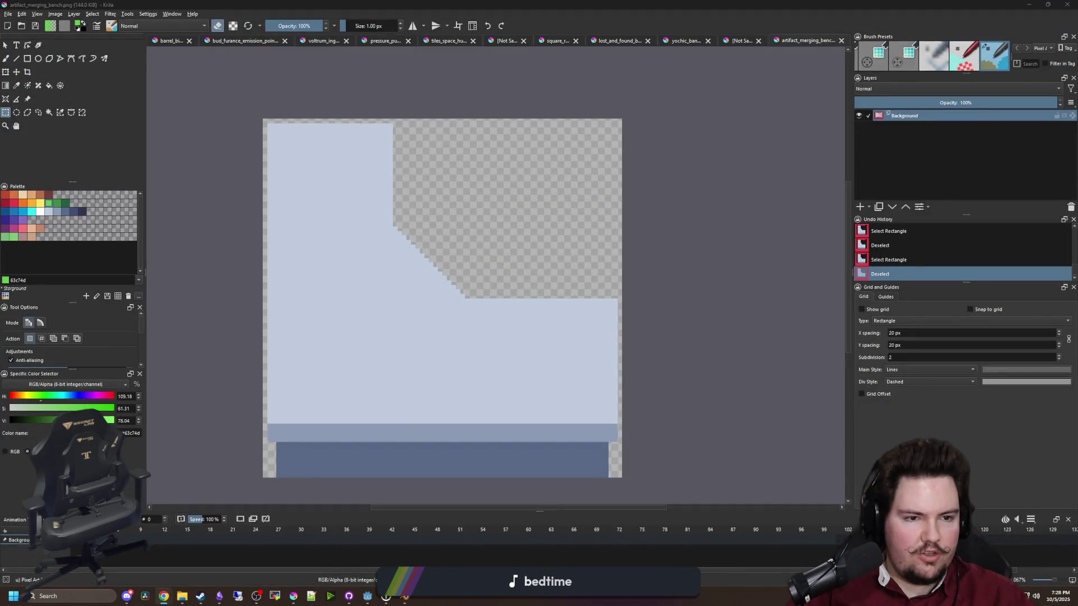
drag(520, 253, 459, 230)
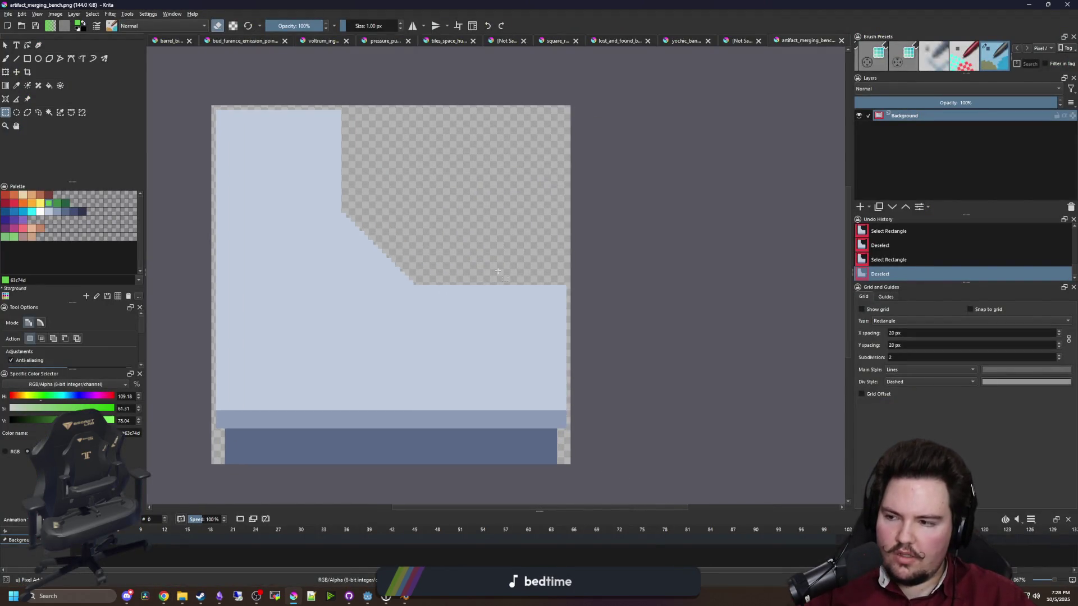
key(alt+Tab)
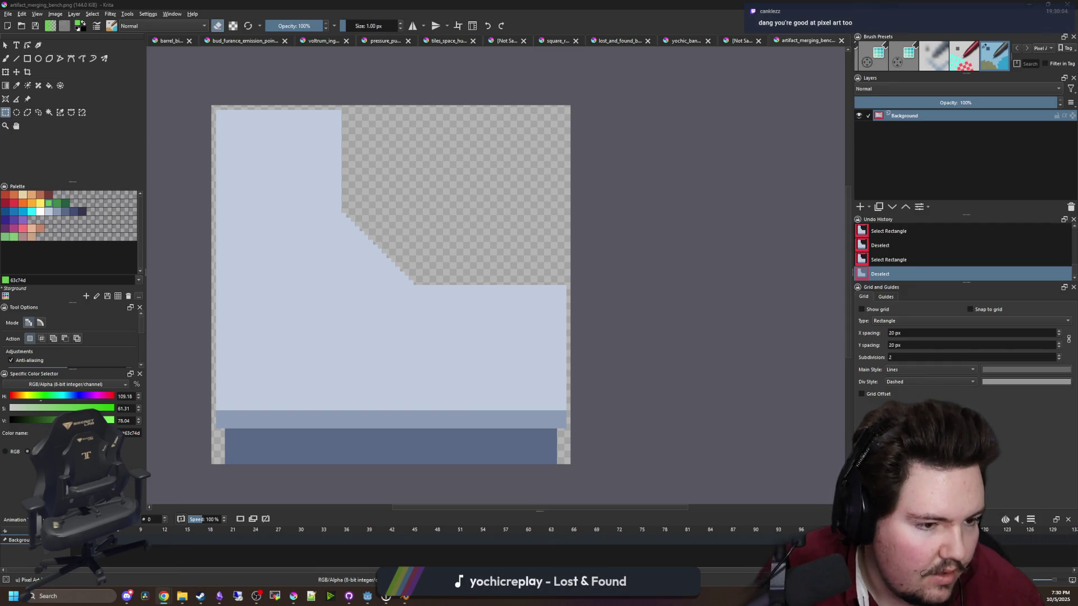
key(alt+Tab)
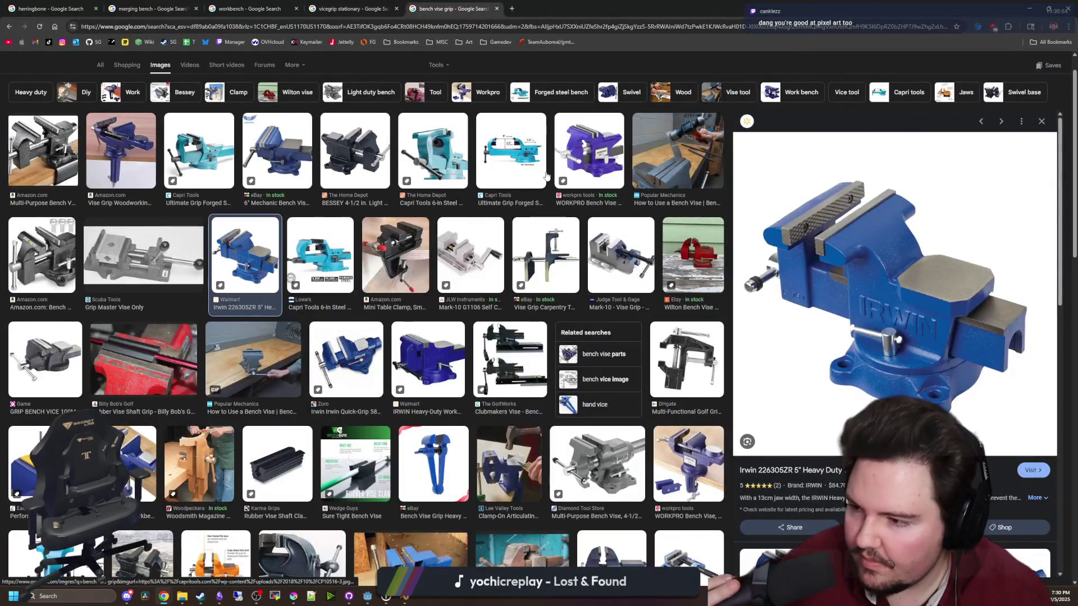
scroll(908, 318, up, 1)
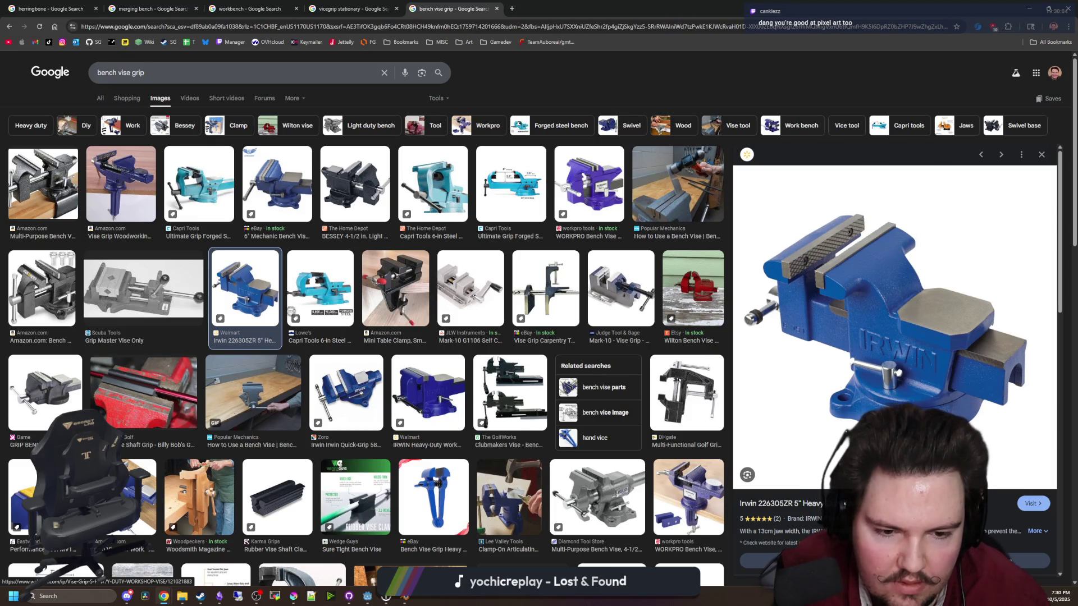
key(alt+Tab)
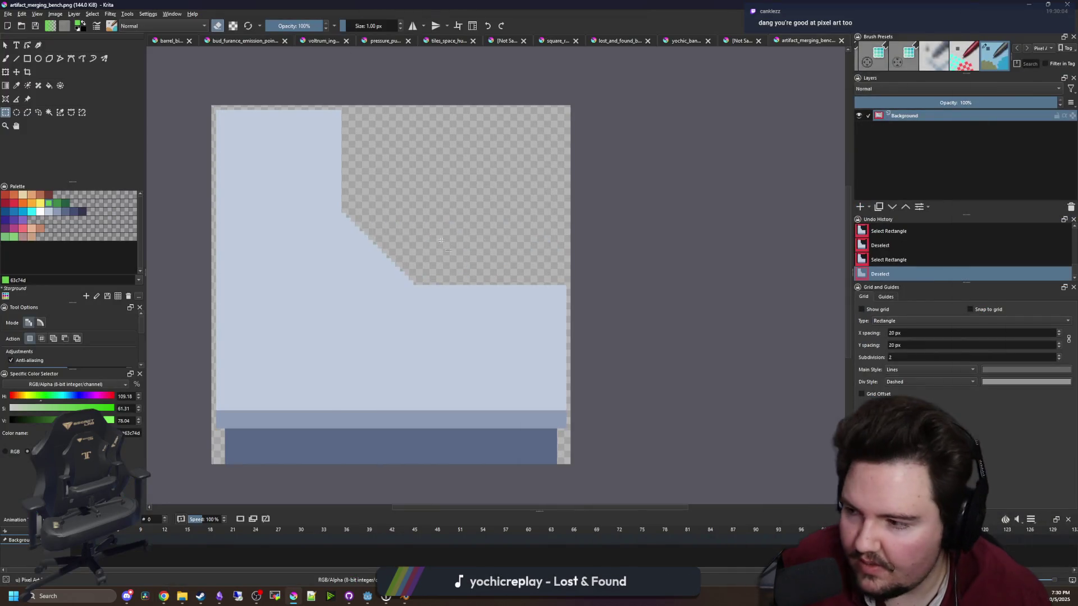
Pick bright blue 0099db from the palette and add a new paint layer above the background
scroll(437, 244, up, 2)
scroll(436, 245, down, 2)
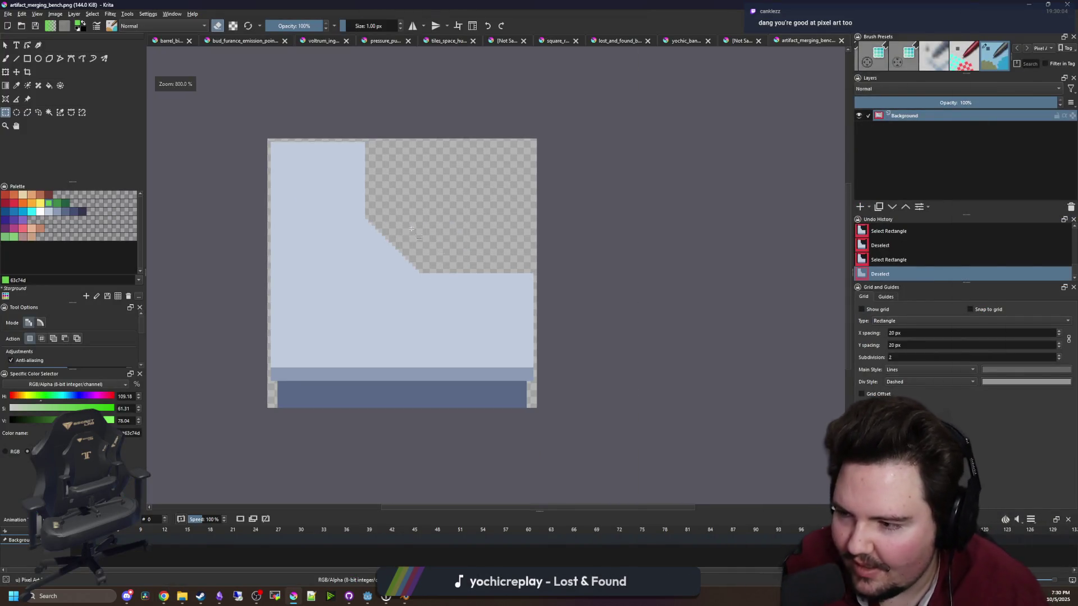
key(p)
scroll(437, 275, up, 2)
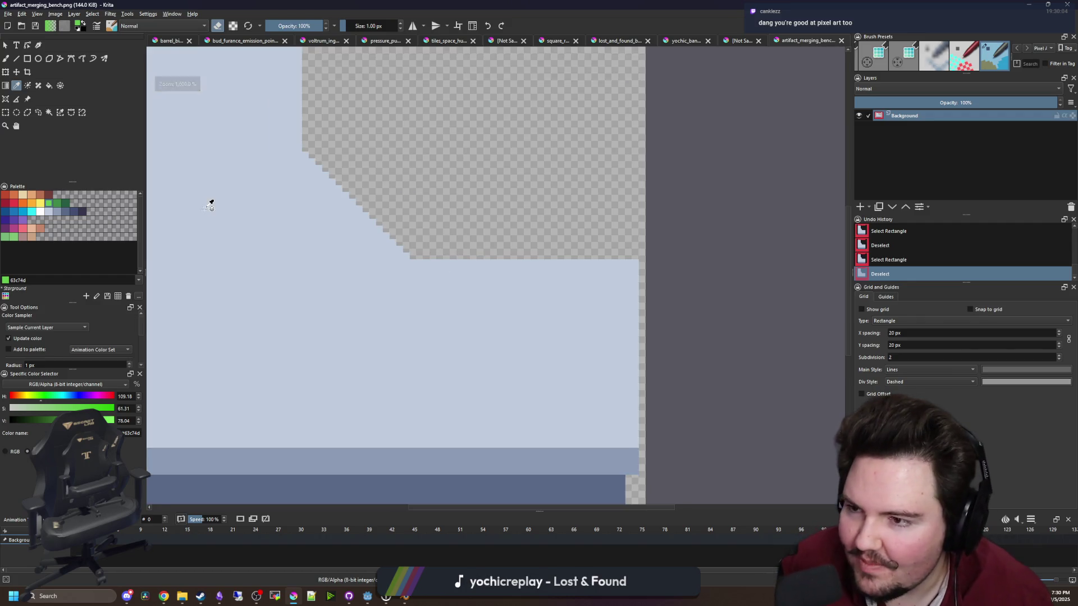
click(22, 212)
key(b)
scroll(549, 245, up, 2)
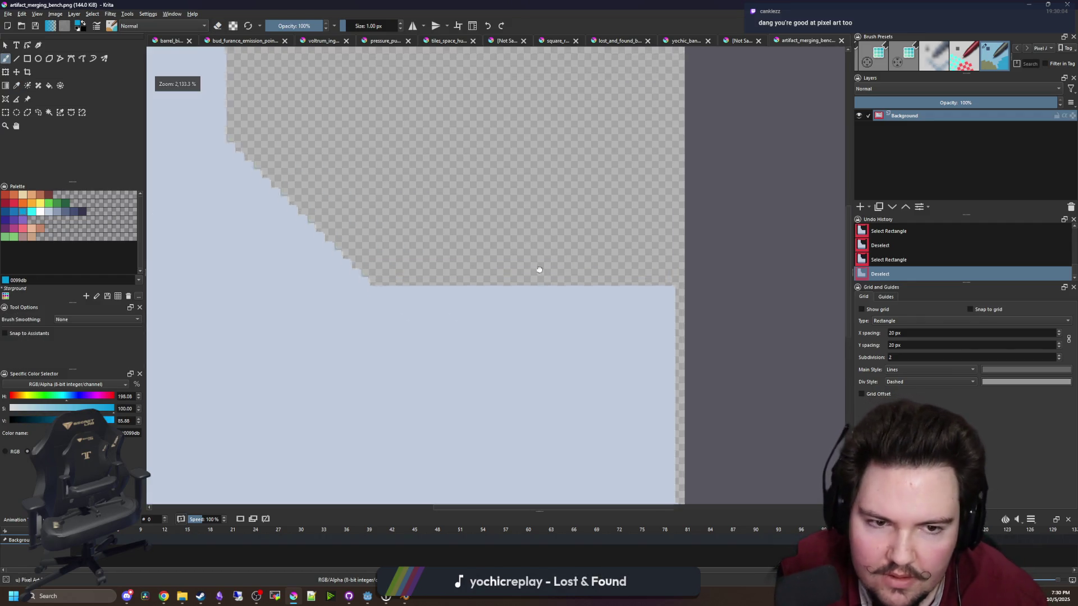
click(860, 207)
Draw a solid 0099db rectangle for the vise body
scroll(532, 314, up, 1)
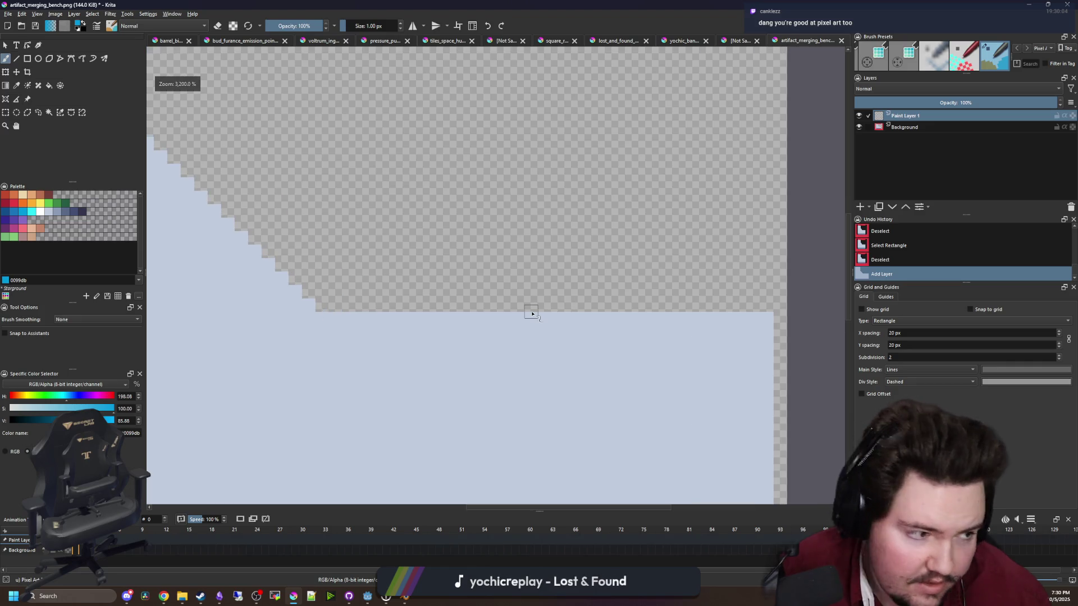
scroll(532, 314, down, 2)
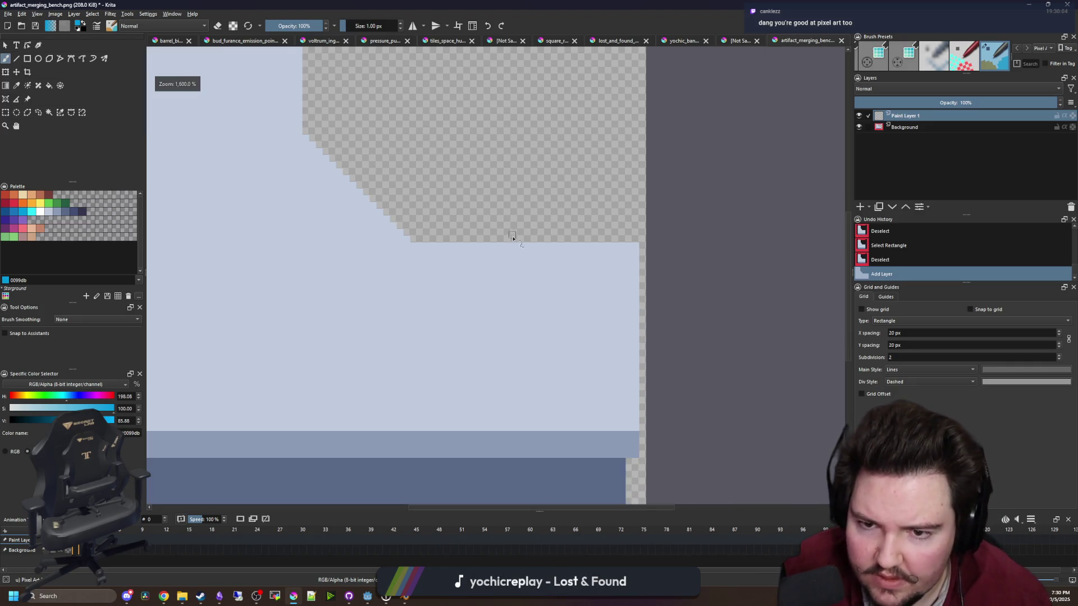
scroll(512, 240, down, 3)
scroll(523, 238, up, 5)
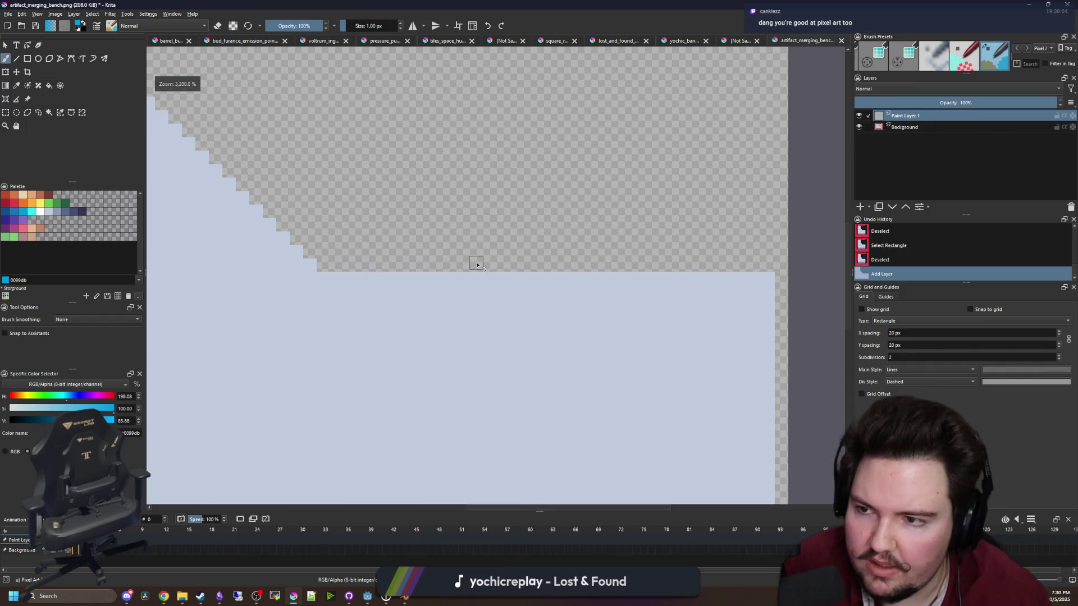
click(27, 58)
mouse_move(438, 191)
mouse_down()
mouse_move(524, 310)
mouse_move(572, 312)
mouse_move(569, 405)
mouse_up()
scroll(519, 381, up, 1)
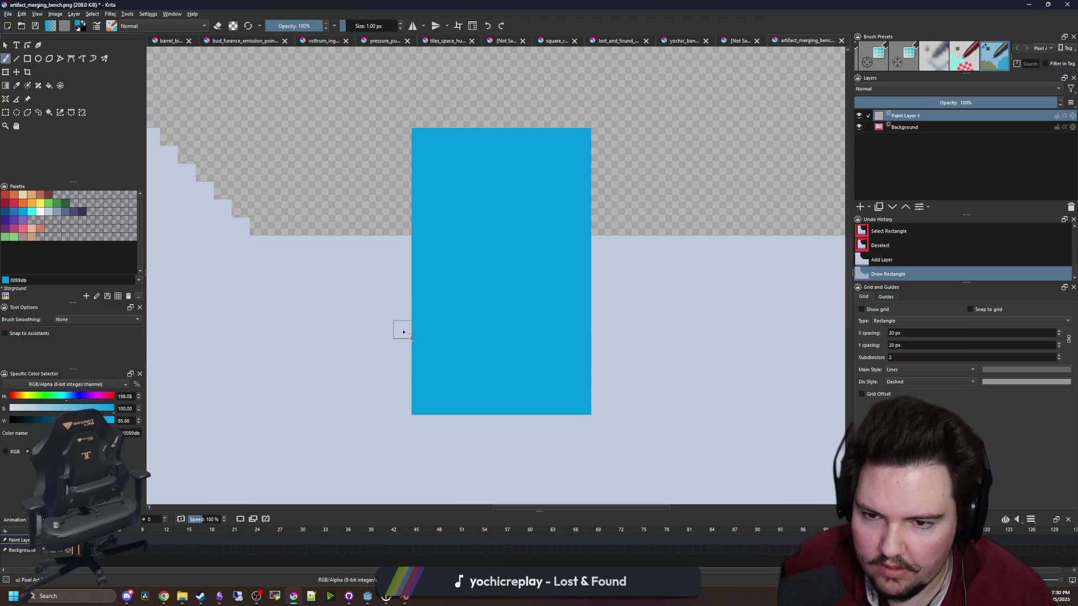
Try a grey-blue 8b9bb4 band across the blue column, then undo it
key(b)
drag(403, 330, 392, 284)
click(62, 212)
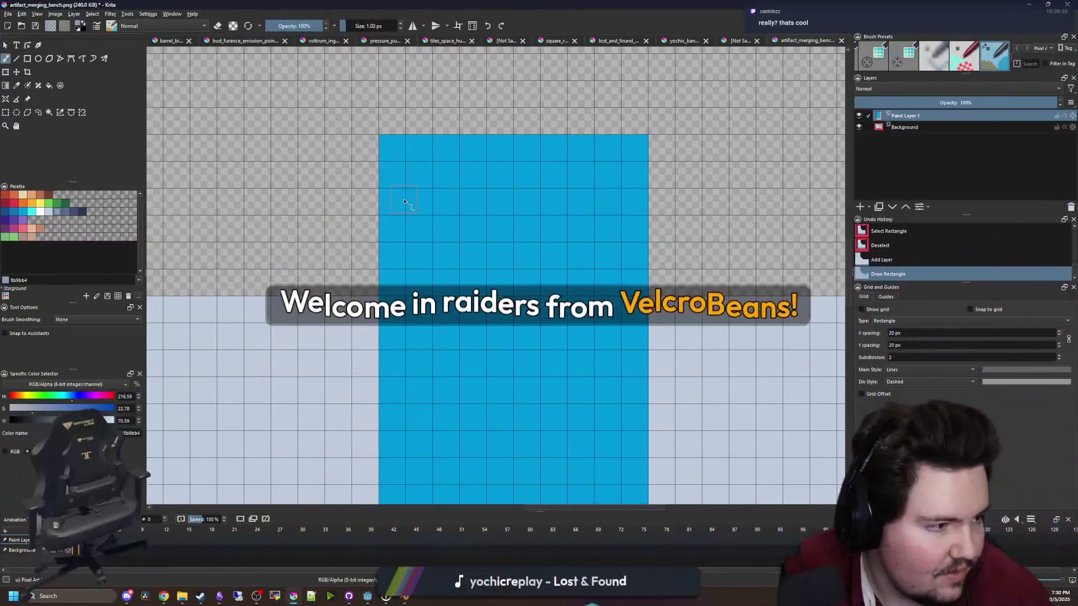
mouse_move(393, 168)
mouse_down()
mouse_move(641, 180)
mouse_move(488, 207)
mouse_move(388, 203)
mouse_move(634, 205)
mouse_move(393, 230)
mouse_move(617, 245)
mouse_move(378, 220)
mouse_up()
key(ctrl+z)
scroll(402, 241, down, 1)
Paint a dark-blue 124e89 bar across the column between the grey bands
key(e)
key(p)
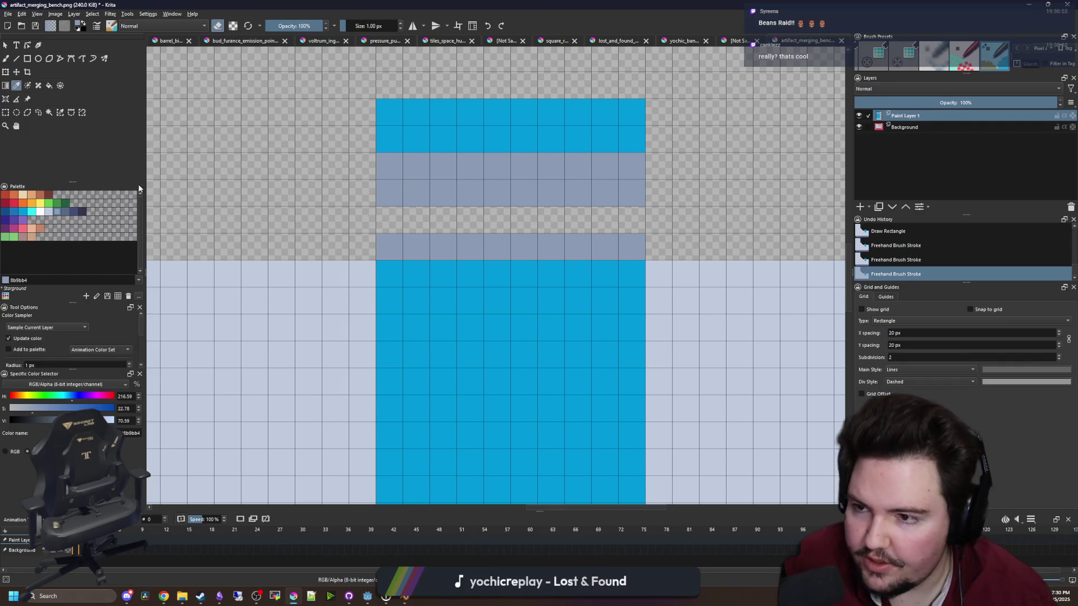
click(9, 214)
key(b)
key(e)
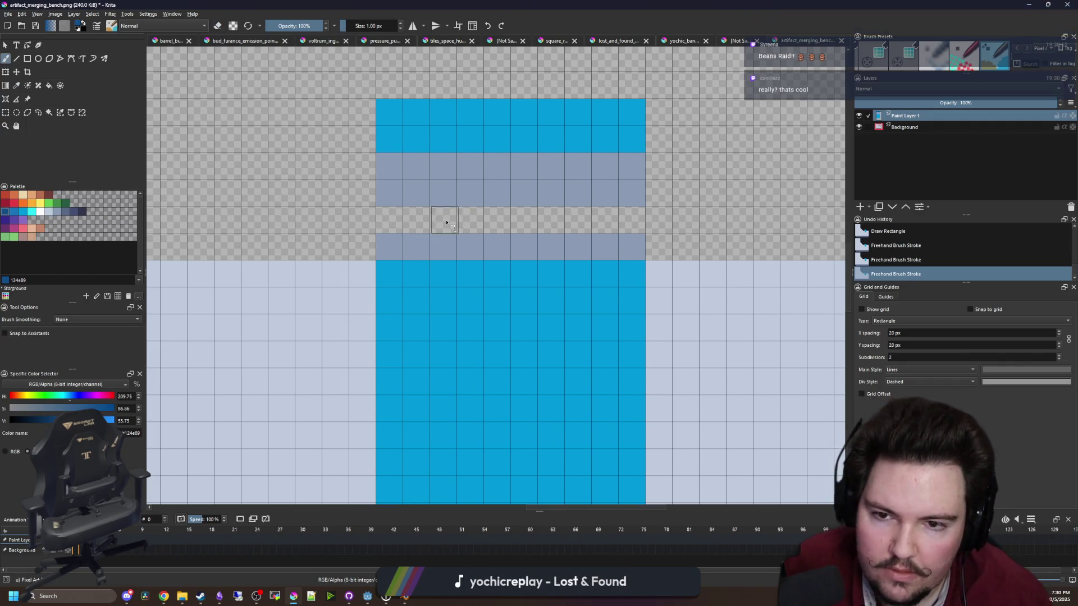
drag(445, 219, 578, 220)
scroll(524, 257, down, 2)
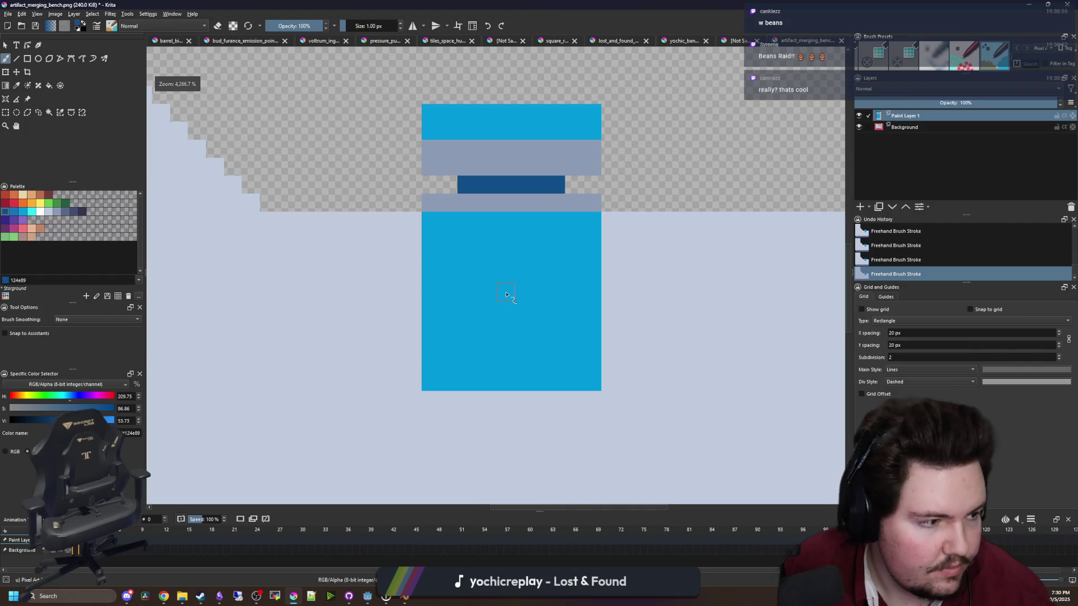
drag(507, 294, 489, 273)
Rectangle-select the whole vise figure
key(p)
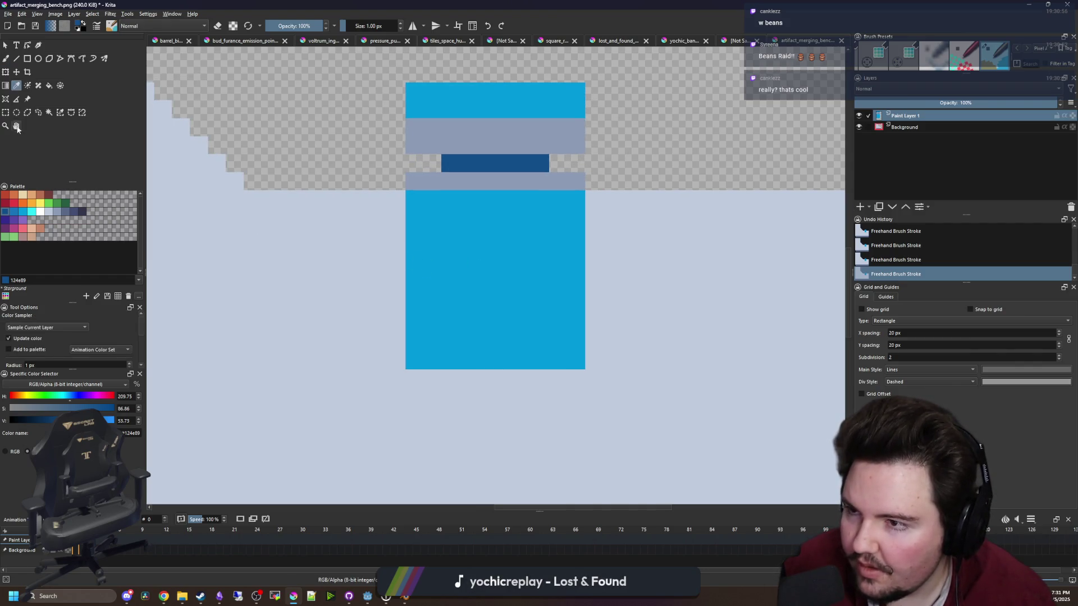
click(6, 112)
mouse_move(597, 353)
mouse_down()
mouse_move(624, 412)
mouse_move(449, 143)
mouse_move(440, 156)
mouse_move(433, 140)
mouse_up()
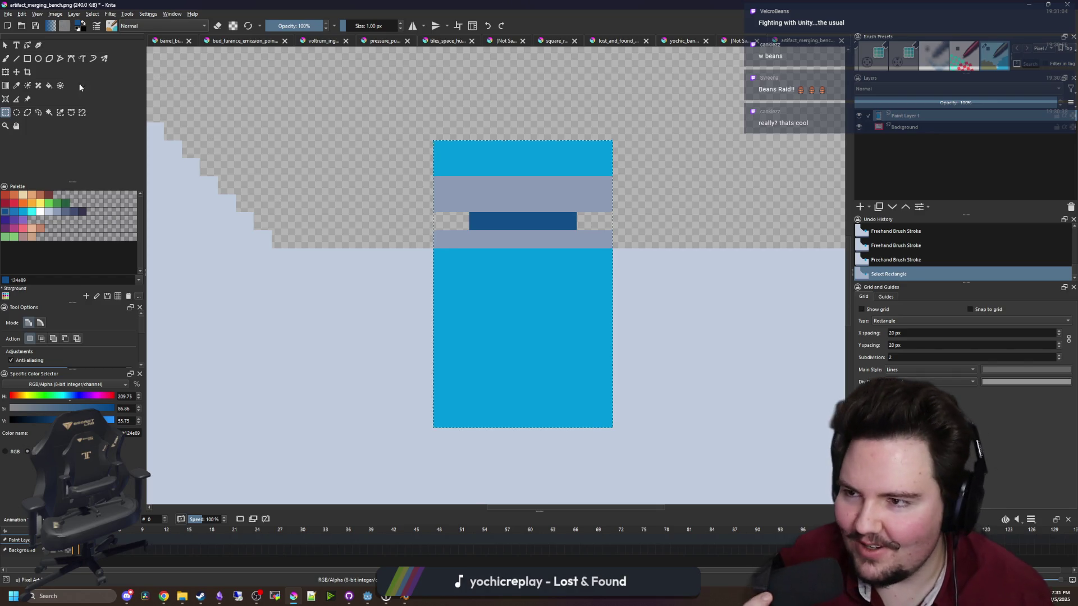
Shift the vise figure up slightly and add dark-blue pixels at the body's edges
click(16, 72)
drag(470, 301, 463, 277)
key(b)
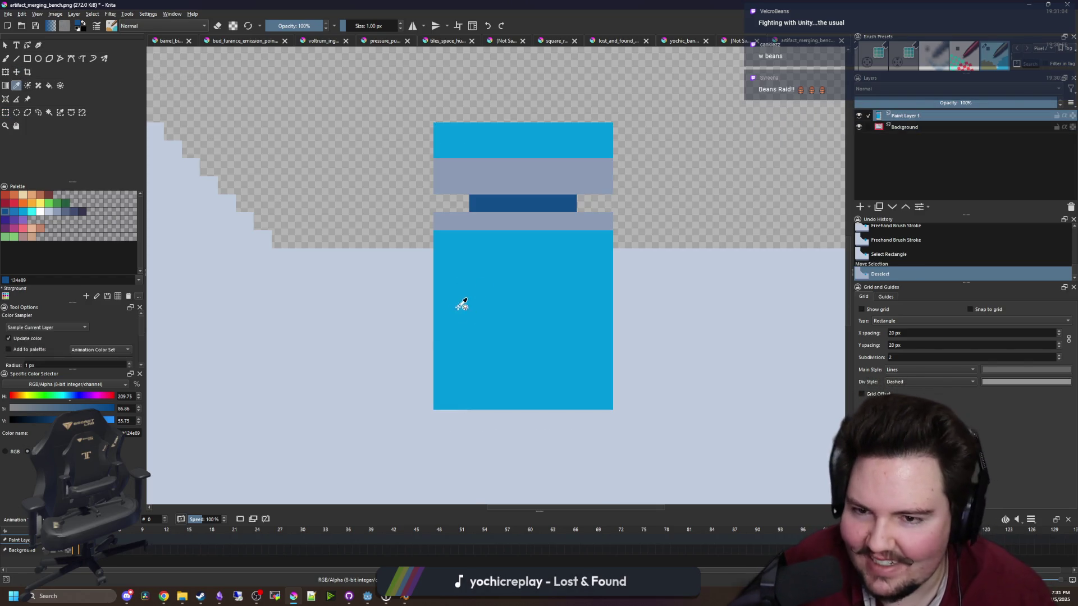
click(442, 293)
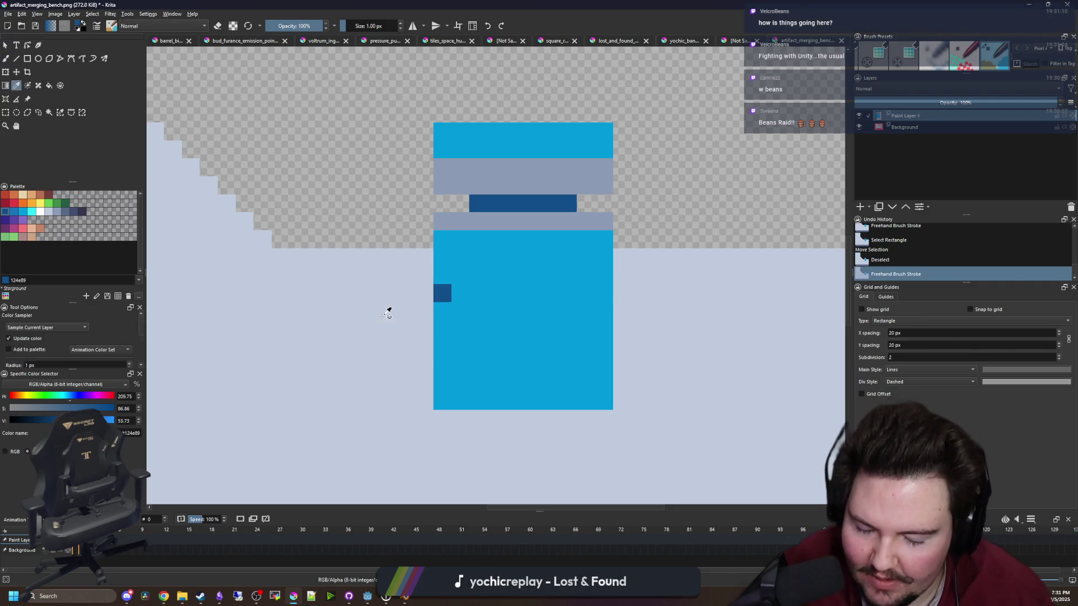
click(435, 292)
click(604, 293)
Erase the lower body's side pixel columns to narrow it
key(e)
click(604, 293)
drag(443, 293, 443, 401)
drag(603, 321, 596, 423)
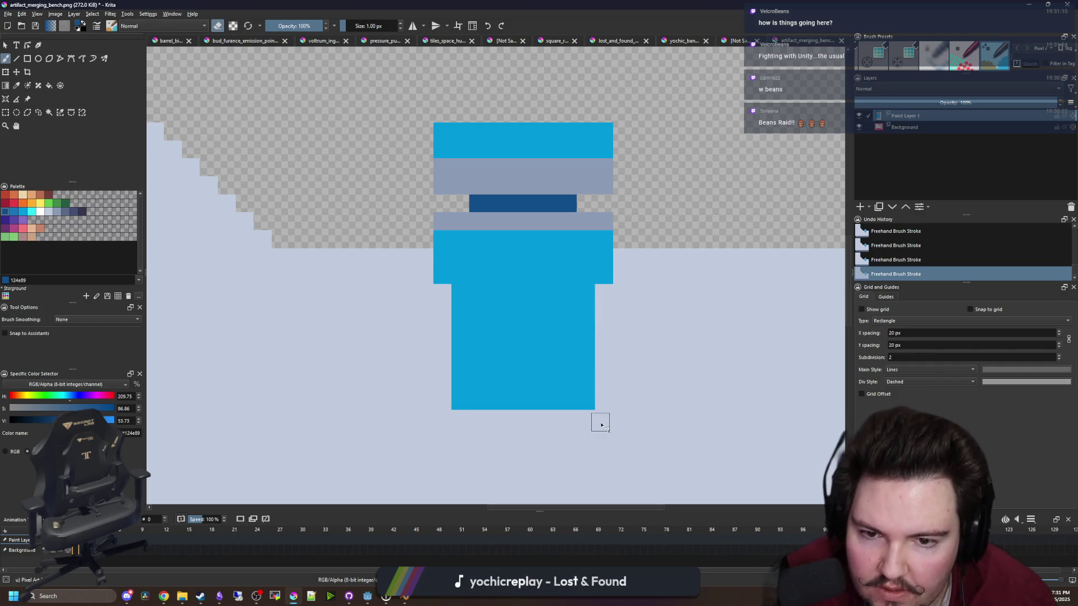
drag(457, 295, 460, 423)
drag(585, 289, 583, 441)
Paint a 0099db step row under the wide body and a grey-blue block across the stem
ctrl+click(574, 354)
key(e)
drag(453, 293, 592, 293)
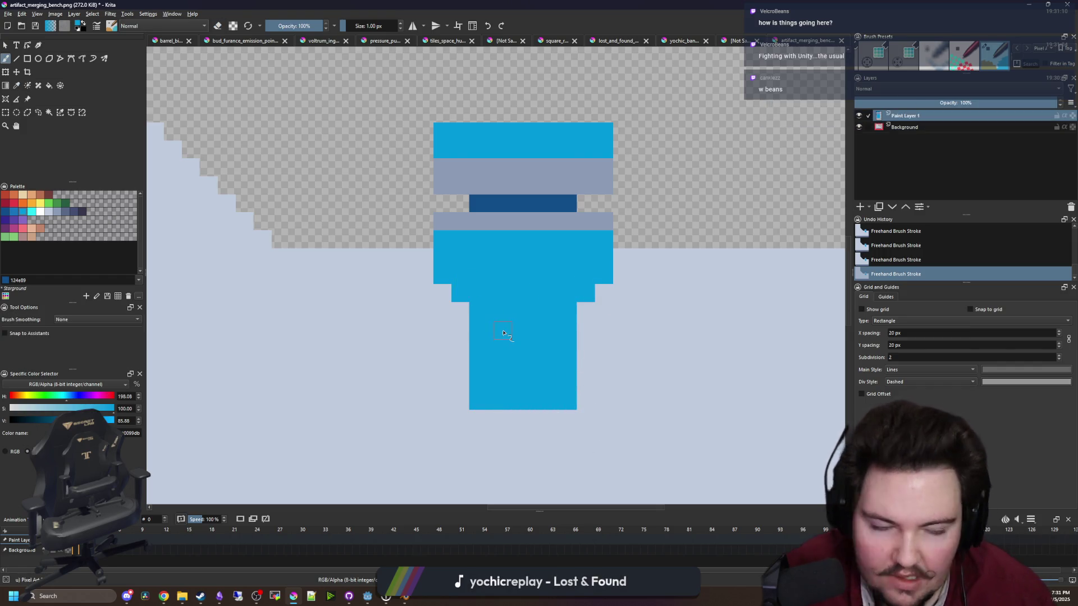
key(p)
key(plus)
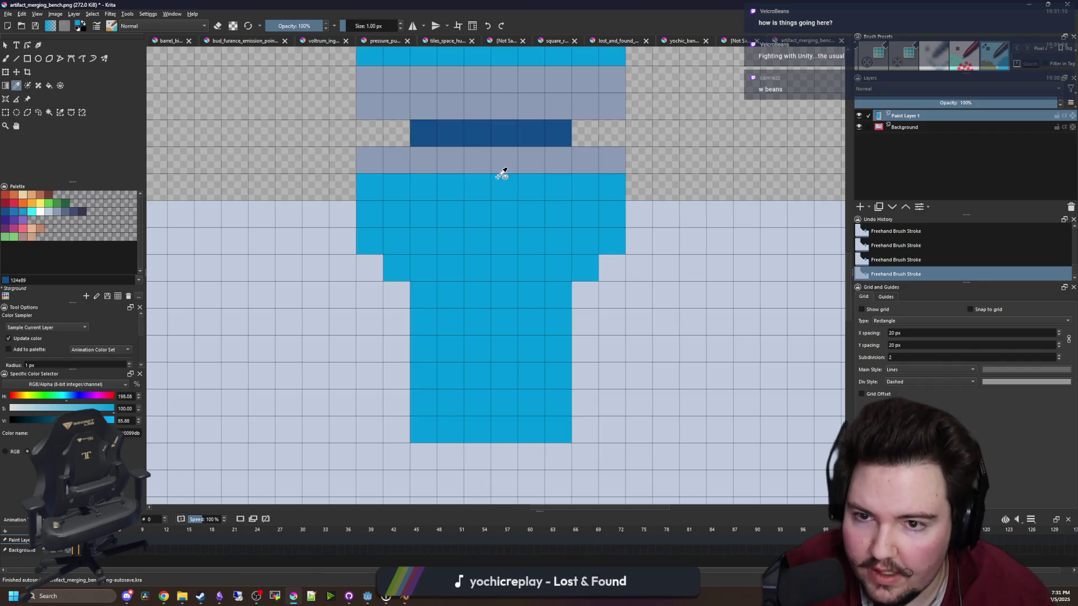
click(501, 174)
key(b)
key(minus)
mouse_move(418, 300)
mouse_down()
mouse_move(547, 315)
mouse_move(443, 320)
mouse_move(472, 337)
mouse_move(538, 338)
mouse_move(460, 353)
mouse_move(436, 327)
mouse_move(472, 287)
mouse_move(545, 289)
mouse_move(428, 264)
mouse_move(470, 318)
mouse_up()
key(ctrl+z)
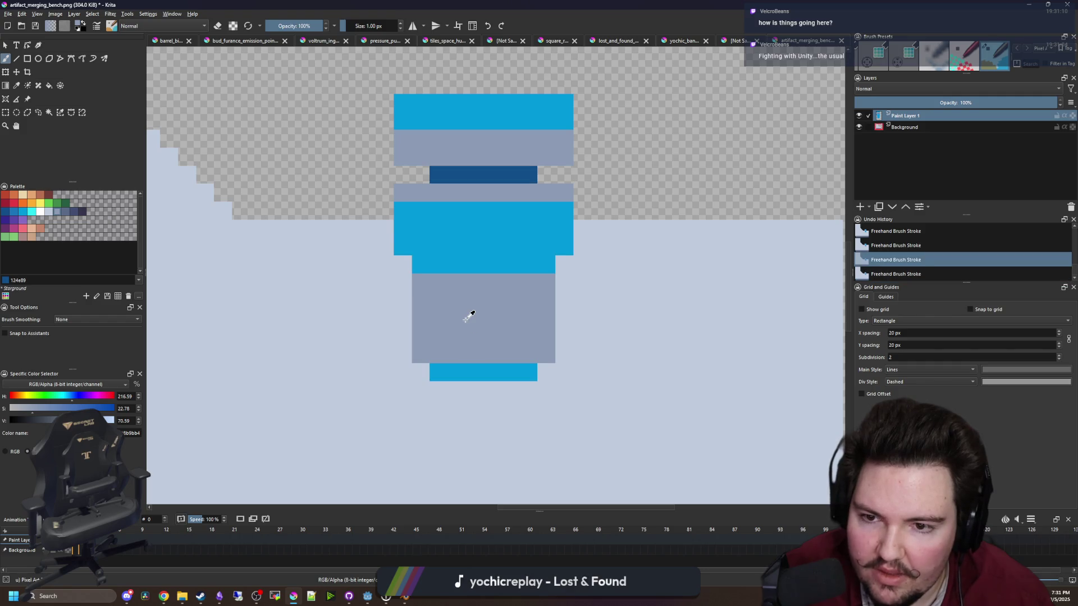
Undo another grey-blue stroke, then paint a grey-blue row and blue legs below the stem
key(ctrl+z)
drag(484, 335, 489, 294)
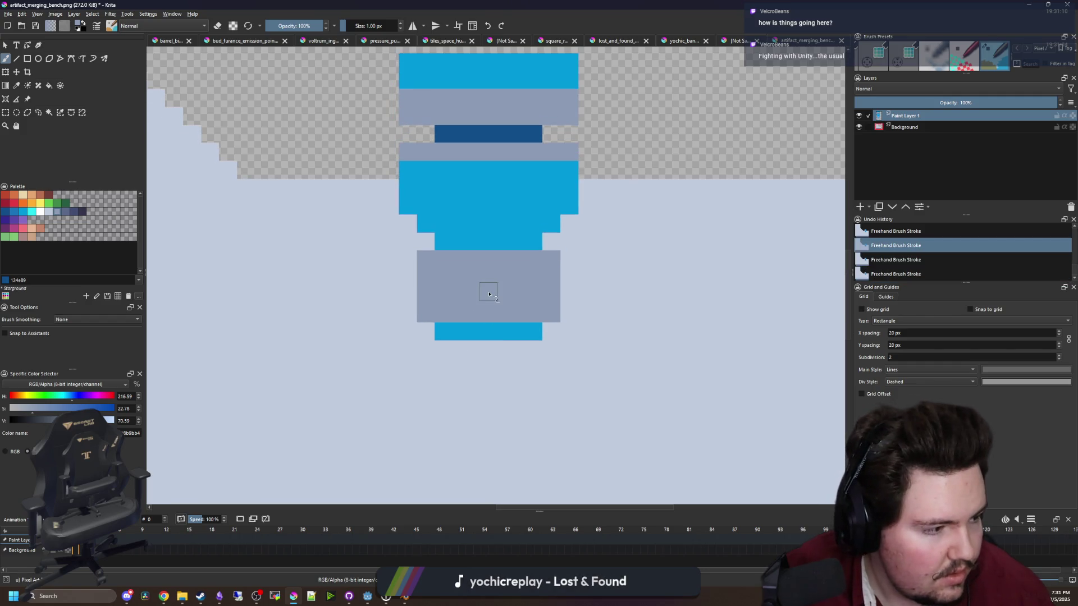
mouse_move(509, 350)
mouse_down()
mouse_move(467, 364)
mouse_move(462, 425)
mouse_move(508, 389)
mouse_move(515, 418)
mouse_up()
ctrl+click(494, 330)
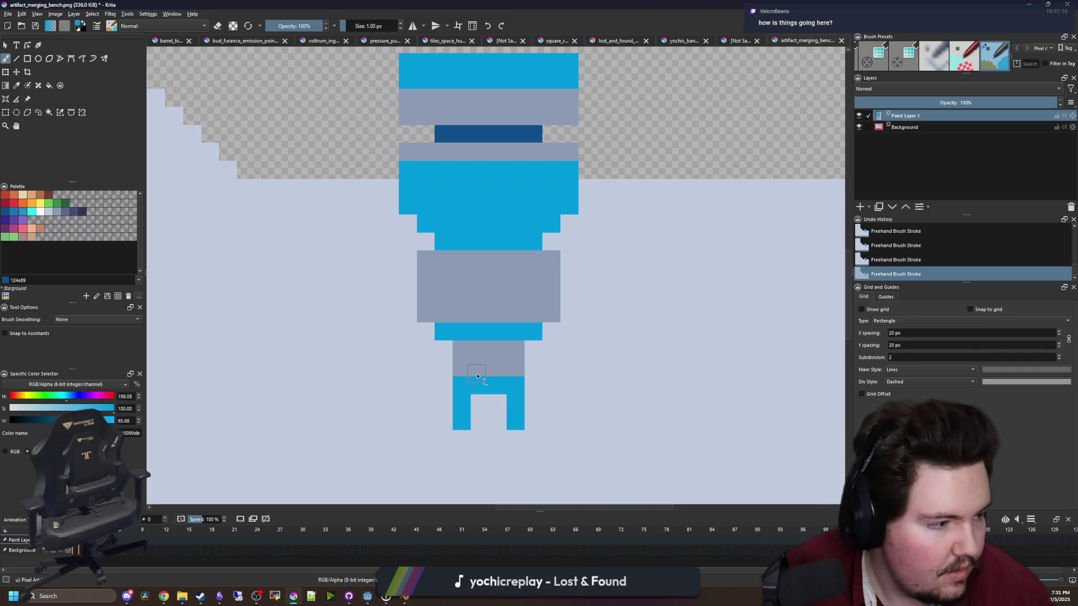
Outline the figure's left and bottom in dark blue and fill the gap and handle hole
ctrl+click(473, 140)
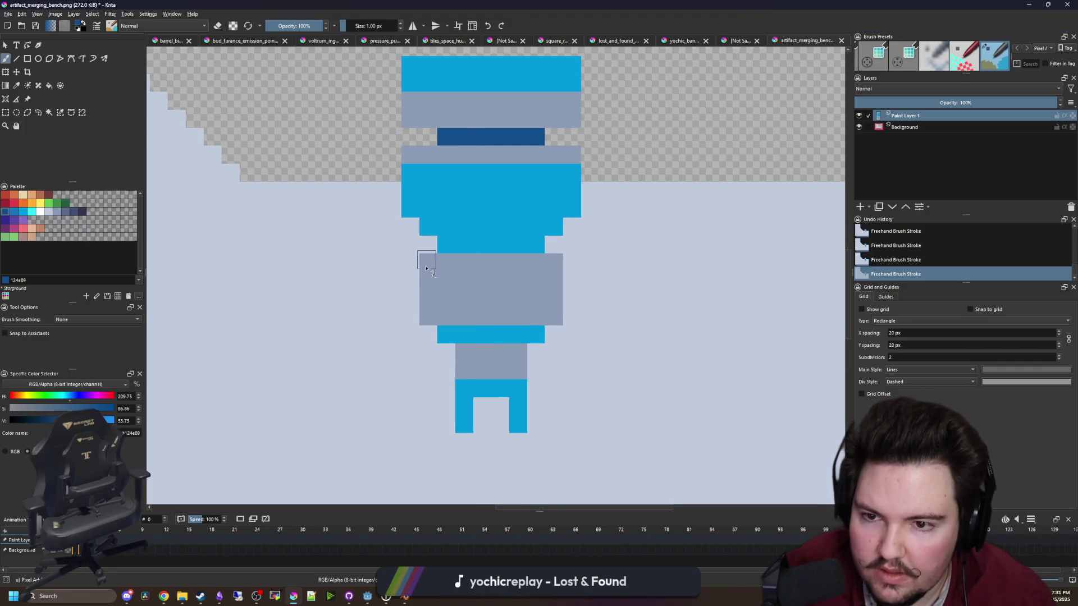
mouse_move(413, 239)
mouse_down()
mouse_move(393, 269)
mouse_move(443, 371)
mouse_move(458, 372)
mouse_up()
mouse_move(537, 370)
mouse_down()
mouse_move(589, 340)
mouse_move(572, 247)
mouse_move(582, 332)
mouse_move(538, 359)
mouse_up()
drag(446, 349, 410, 252)
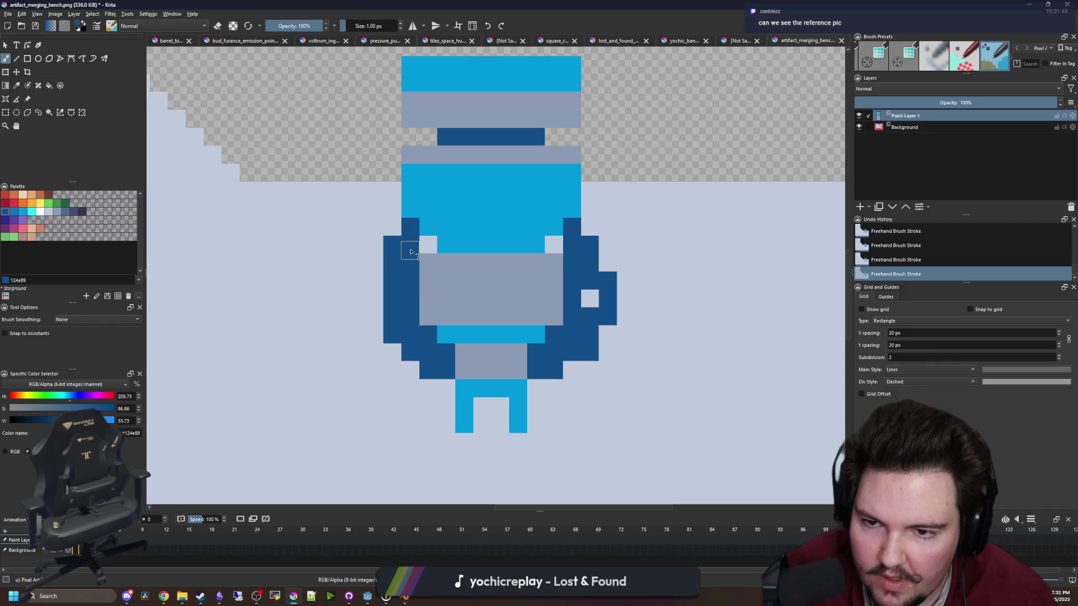
click(550, 242)
mouse_move(582, 284)
mouse_down()
mouse_move(585, 303)
mouse_move(613, 323)
mouse_up()
Switch the brush to eraser mode and bring the bench vise reference images forward
key(e)
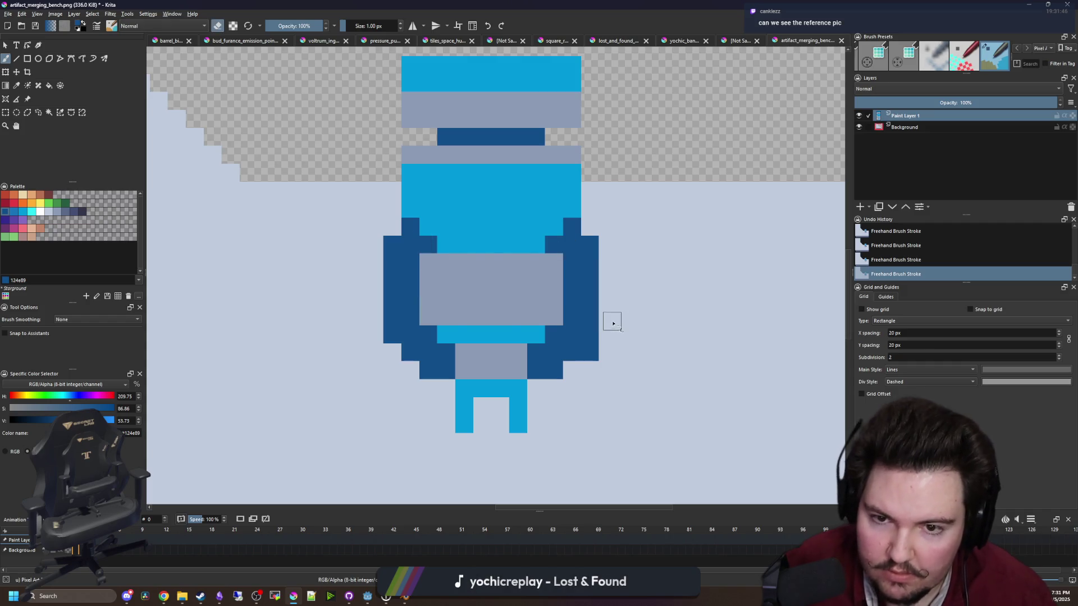
scroll(432, 331, down, 3)
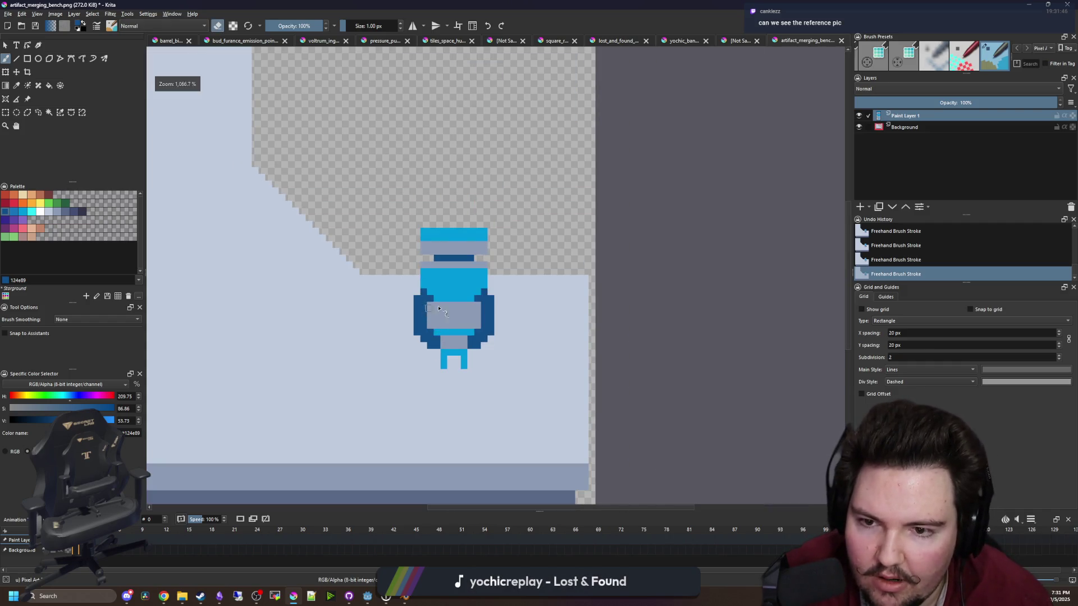
scroll(439, 308, down, 3)
scroll(366, 291, up, 3)
scroll(516, 340, up, 3)
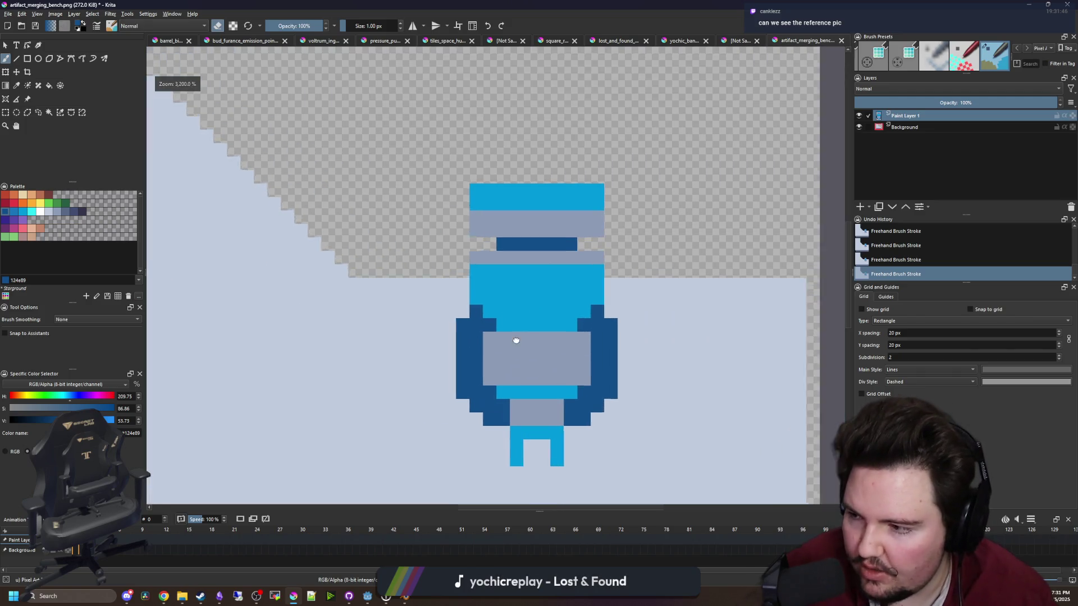
drag(516, 340, 491, 341)
key(alt+Tab)
drag(497, 174, 597, 100)
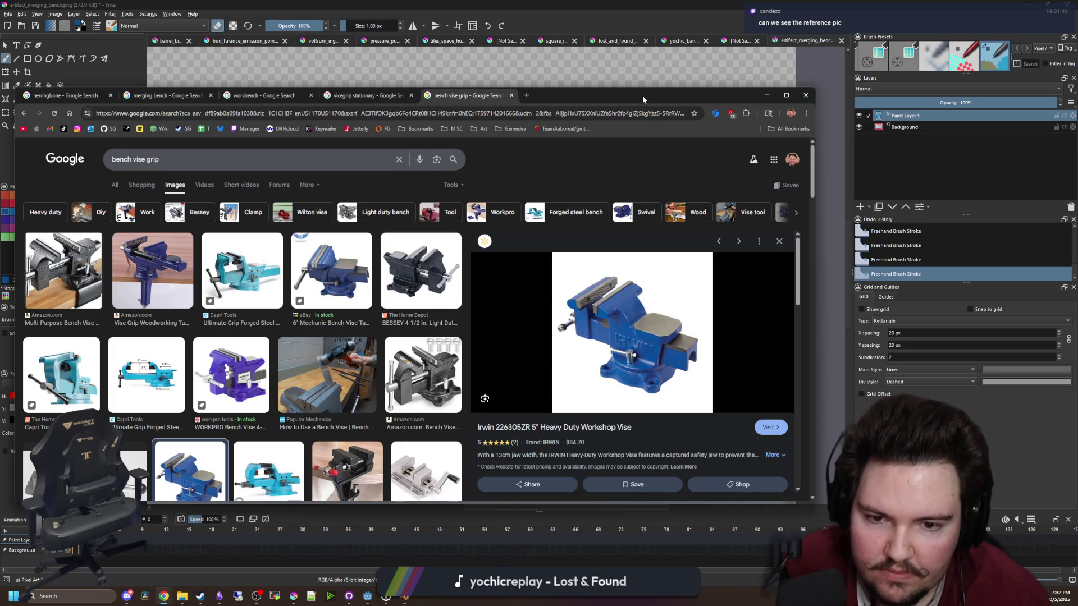
drag(642, 100, 1077, 99)
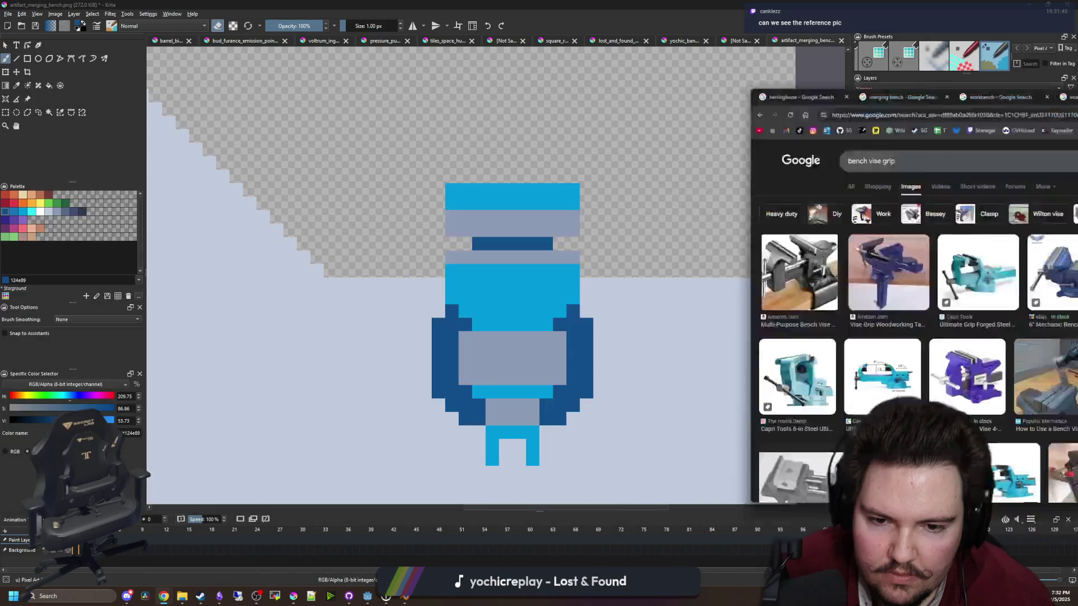
ctrl+scroll(501, 322, up, 3)
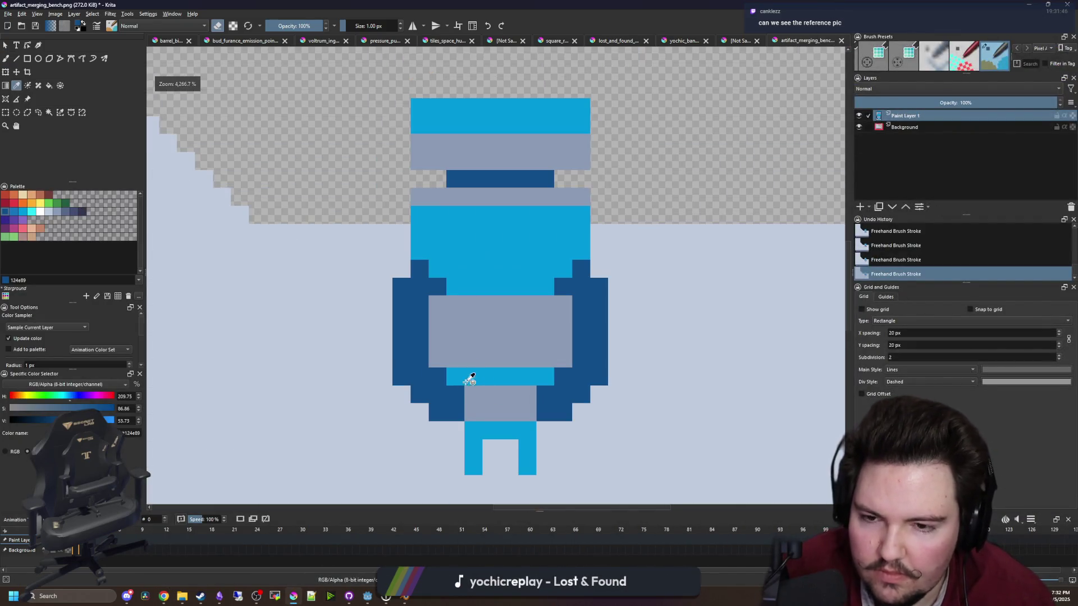
Flood-fill the left and right side brackets with the lighter 1873ba blue
scroll(469, 378, down, 3)
click(15, 214)
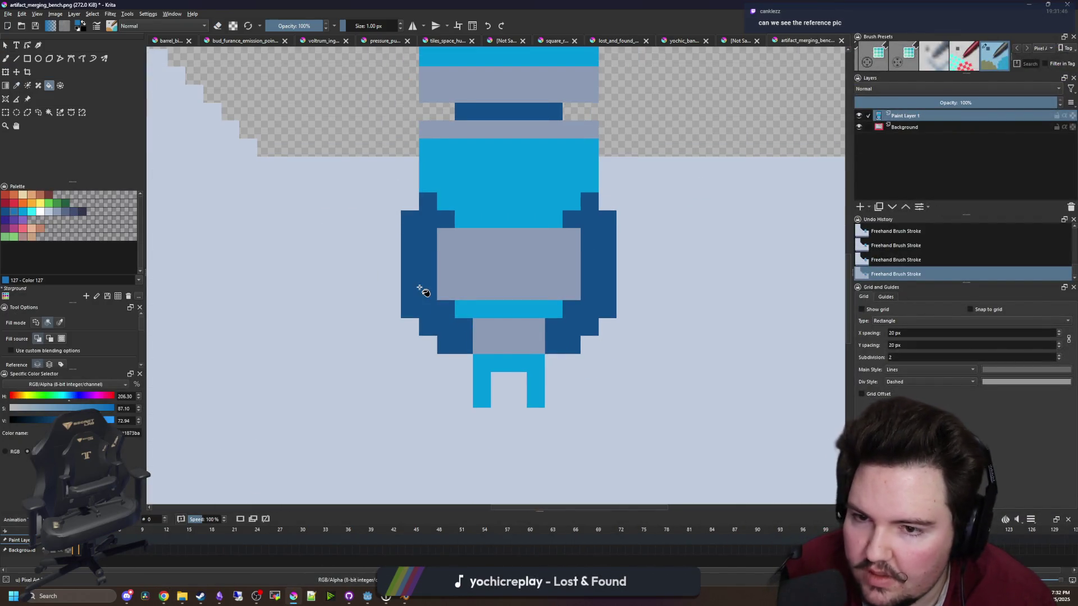
click(421, 288)
click(607, 277)
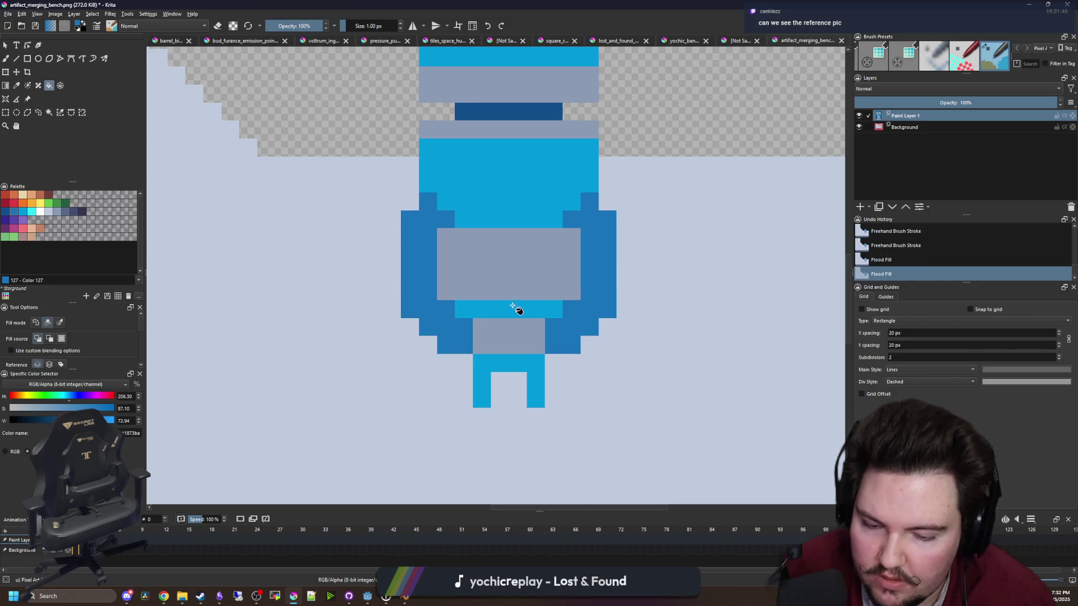
Shade the lower edges of both brackets with dark blue 124e89
click(6, 211)
key(b)
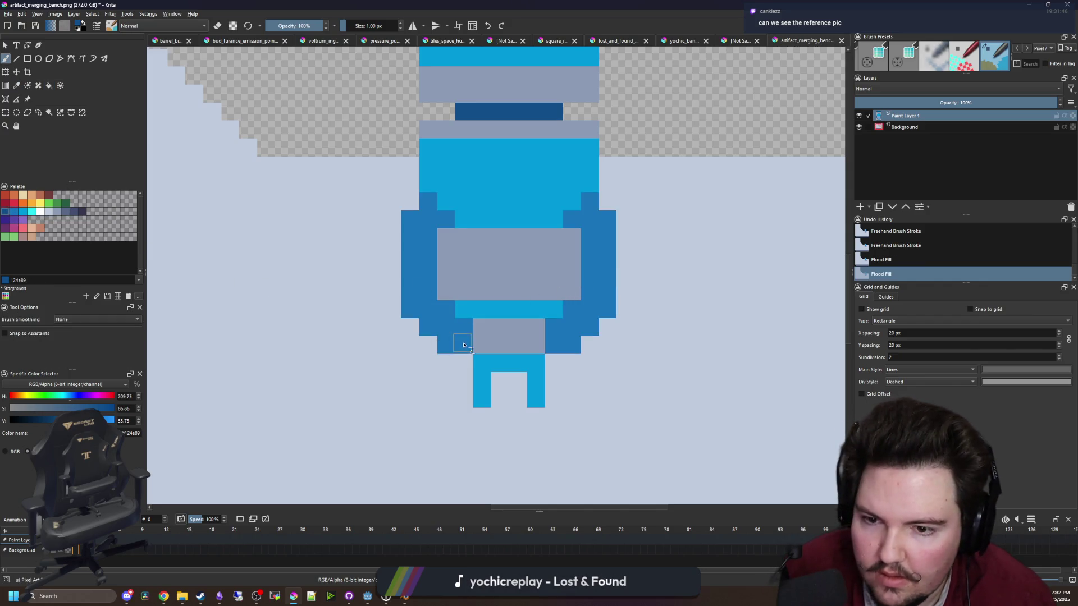
drag(446, 345, 464, 345)
click(428, 327)
click(410, 309)
drag(563, 348, 553, 348)
click(589, 327)
click(607, 309)
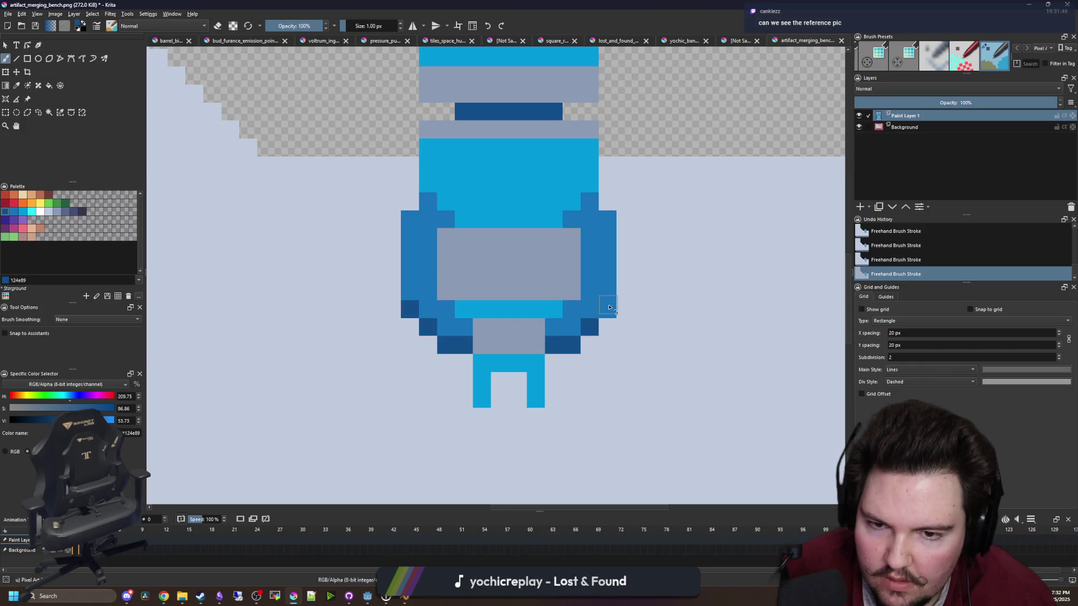
scroll(496, 329, up, 5)
Paint the vise's grey centre rows pale blue-grey c0cbdc
key(p)
key(equal)
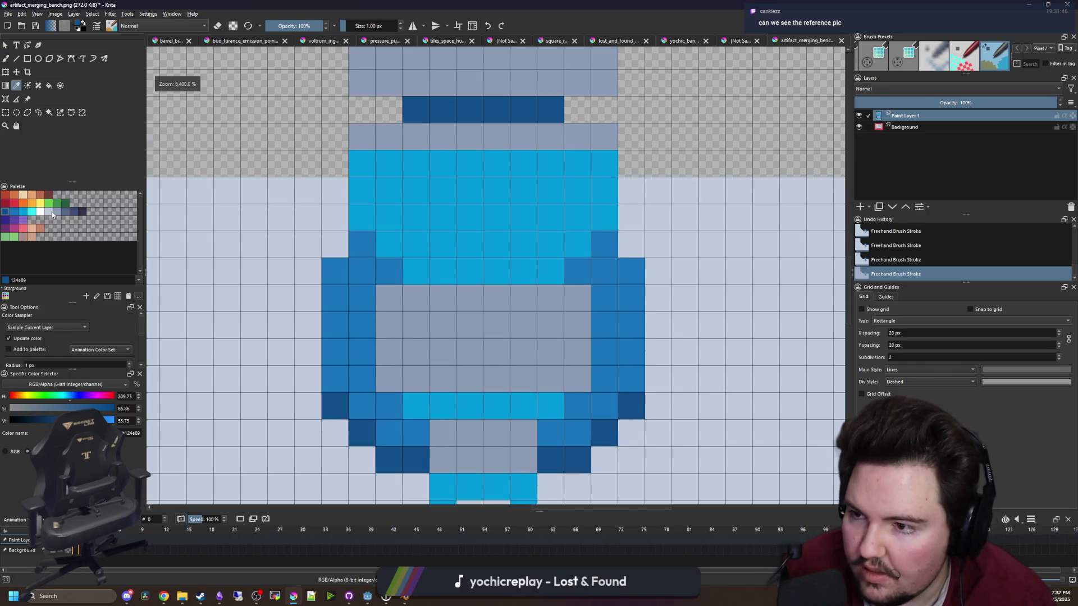
click(51, 212)
key(b)
mouse_move(390, 305)
mouse_down()
mouse_move(405, 354)
mouse_move(577, 325)
mouse_move(524, 304)
mouse_move(578, 303)
mouse_up()
scroll(494, 332, down, 2)
scroll(498, 176, up, 2)
drag(601, 189, 352, 188)
Sample the 1873ba blue from the sprite and paint the vise's top row
key(p)
scroll(404, 225, down, 2)
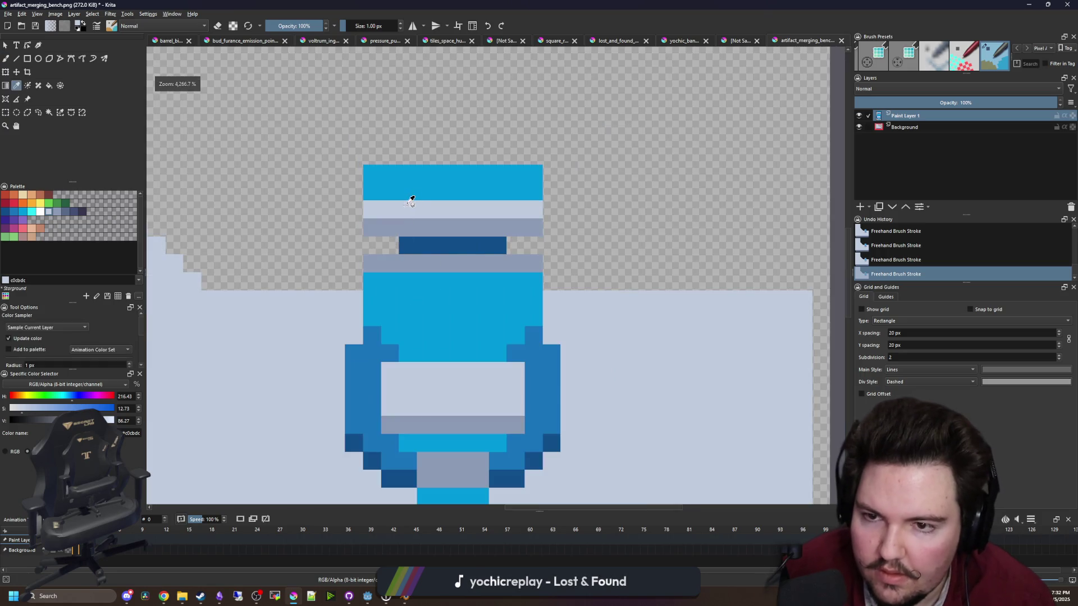
scroll(418, 200, up, 2)
click(562, 429)
key(b)
drag(595, 165, 348, 165)
Add mid-blue shading on the body and darken the ring's upper corners with 124e89
scroll(466, 279, down, 1)
scroll(472, 278, down, 2)
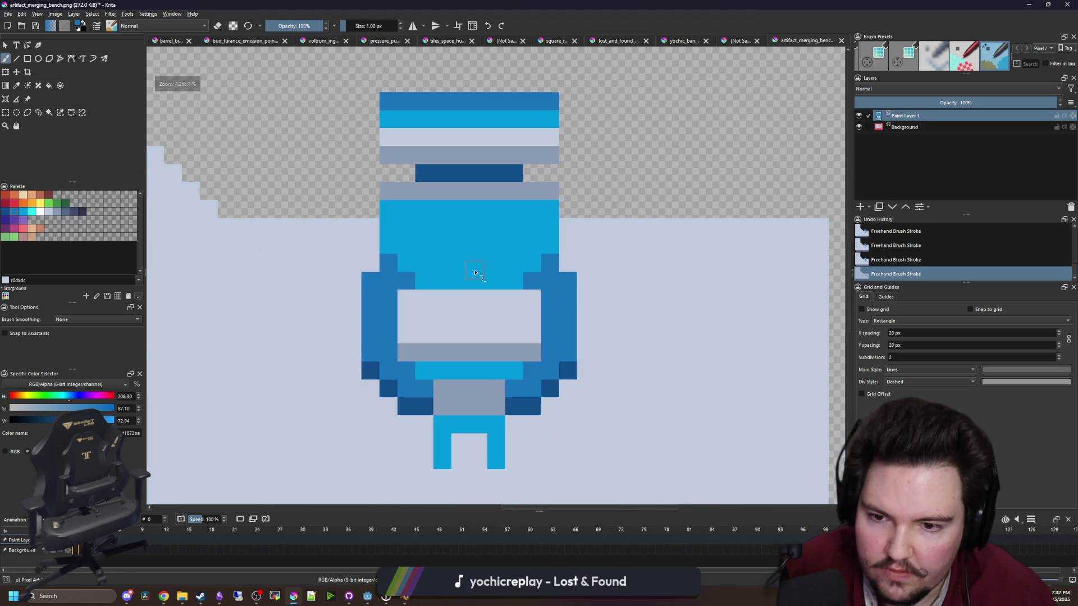
scroll(474, 273, up, 2)
mouse_move(425, 287)
mouse_down()
mouse_move(452, 233)
mouse_move(479, 289)
mouse_move(505, 241)
mouse_move(445, 234)
mouse_move(421, 281)
mouse_move(398, 258)
mouse_up()
drag(535, 278, 534, 258)
ctrl+click(618, 416)
click(560, 286)
mouse_move(583, 288)
mouse_down()
mouse_move(601, 284)
mouse_move(587, 314)
mouse_up()
mouse_move(371, 286)
mouse_down()
mouse_move(348, 265)
mouse_move(344, 313)
mouse_up()
scroll(488, 280, down, 6)
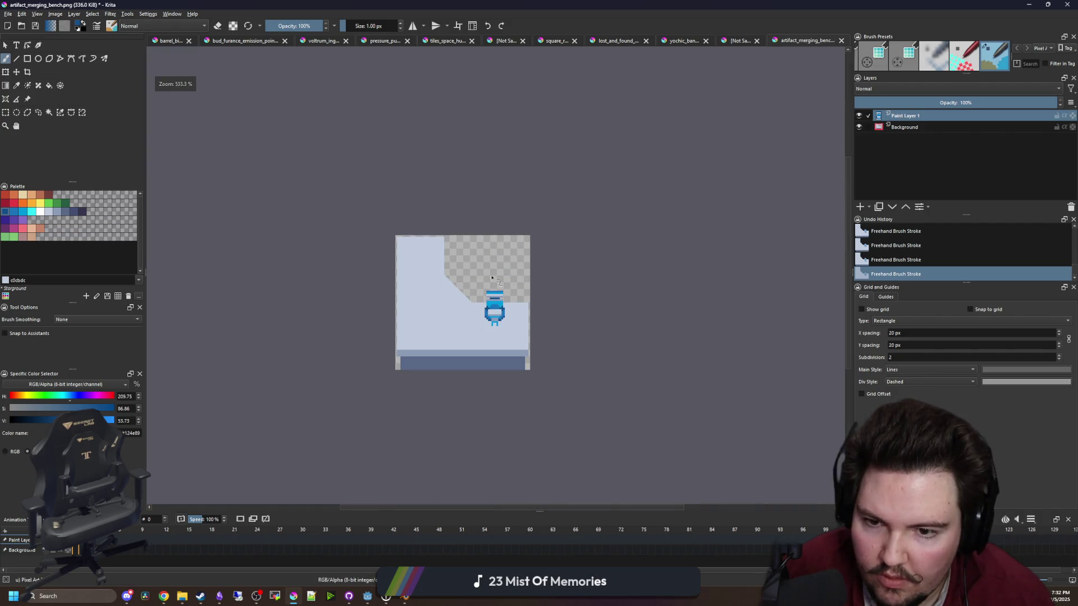
Brush a pale c0cbdc rod extending left from the vise top, ending in a knob block
scroll(460, 297, up, 5)
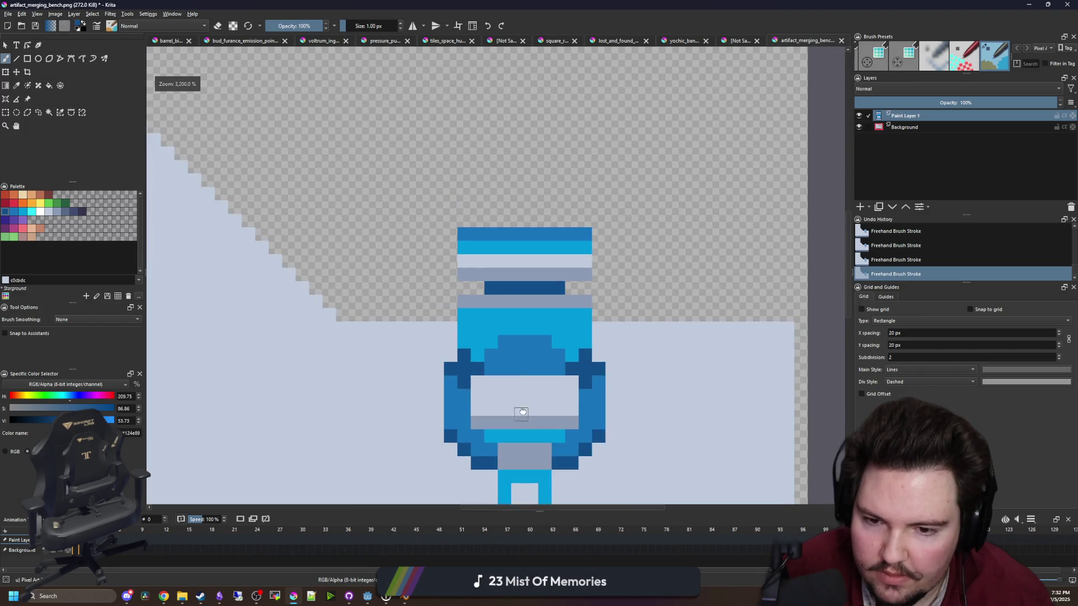
scroll(544, 405, up, 1)
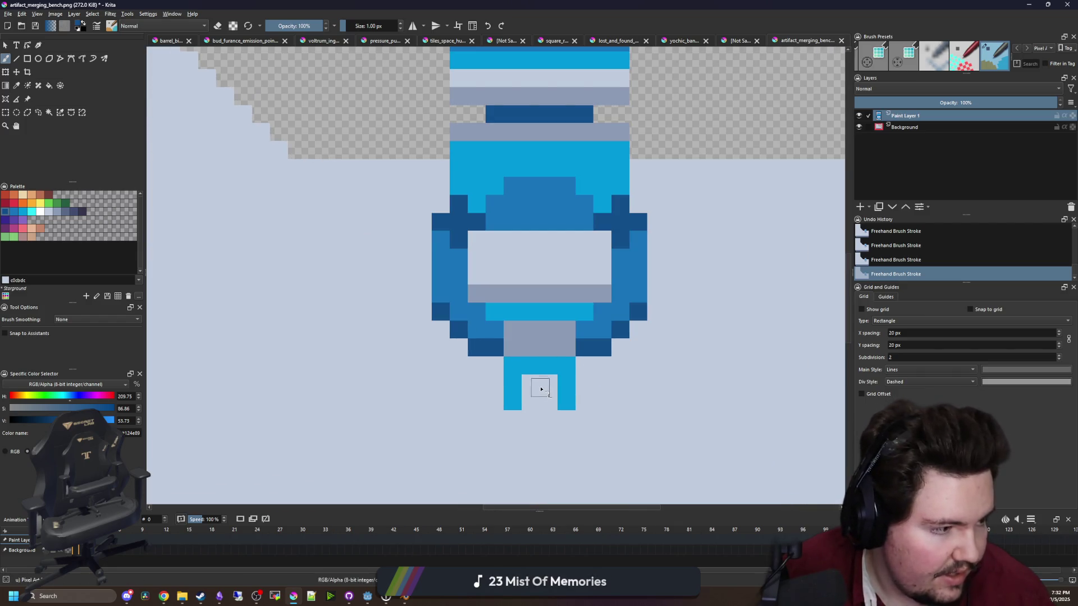
scroll(541, 386, up, 1)
scroll(522, 380, down, 3)
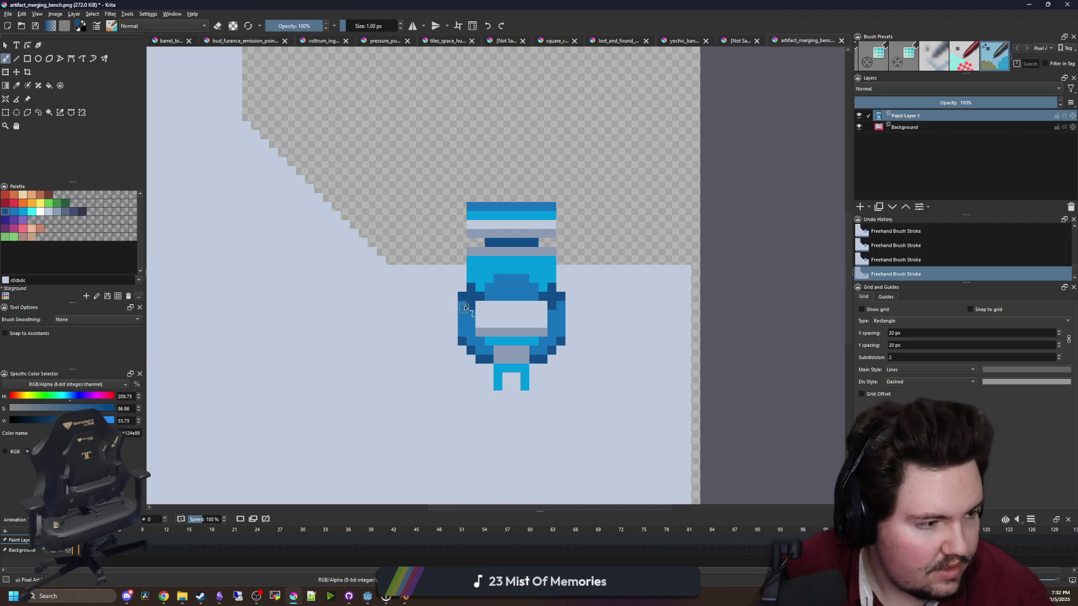
scroll(488, 243, up, 2)
scroll(495, 251, down, 1)
scroll(497, 255, up, 1)
ctrl+click(549, 225)
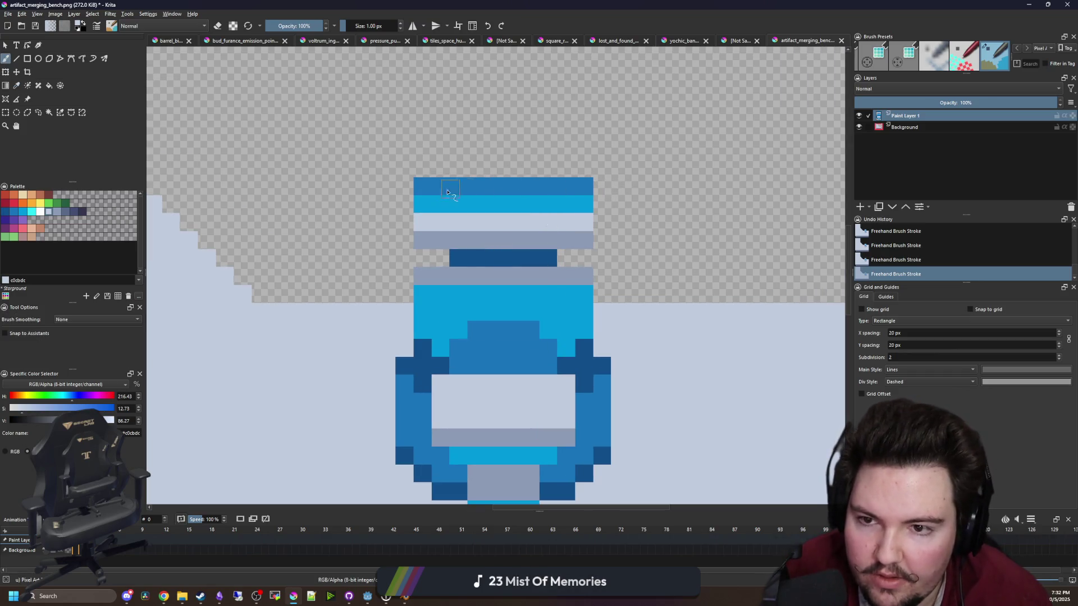
drag(395, 204, 373, 205)
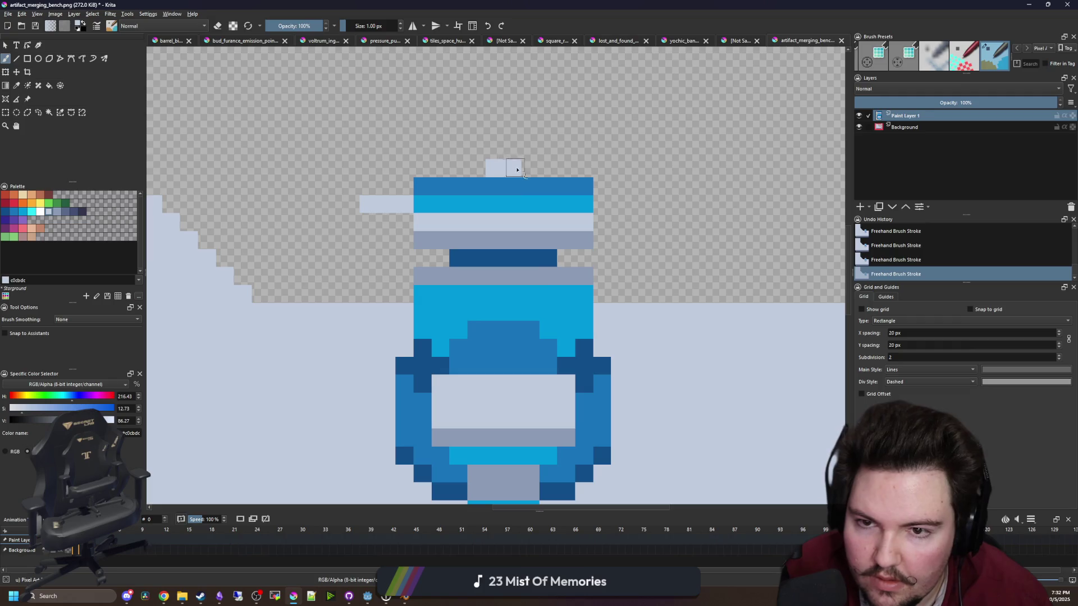
drag(366, 190, 376, 231)
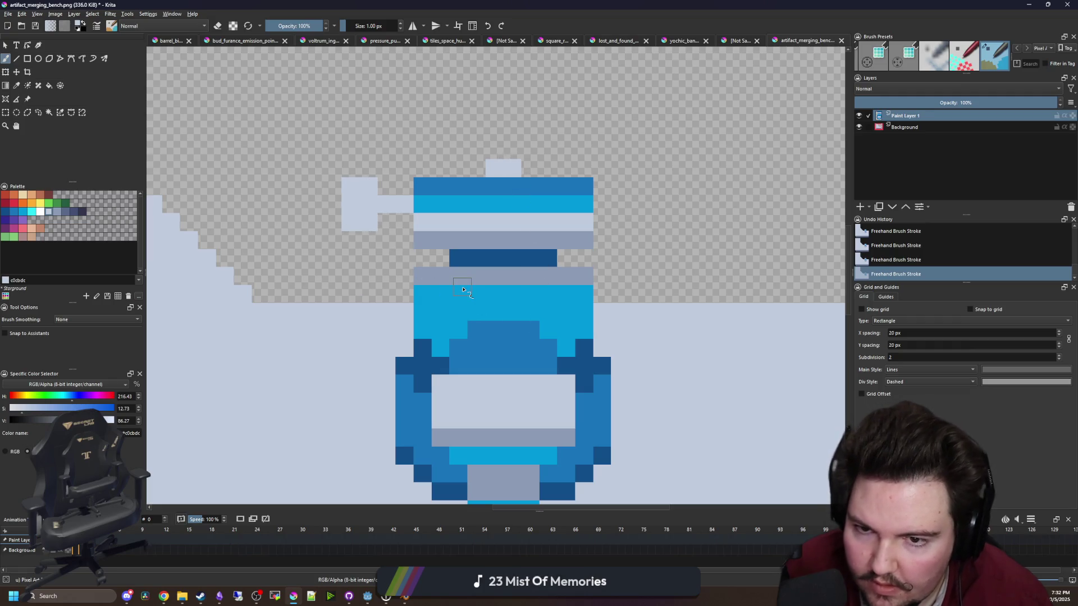
scroll(464, 289, down, 2)
scroll(470, 236, up, 2)
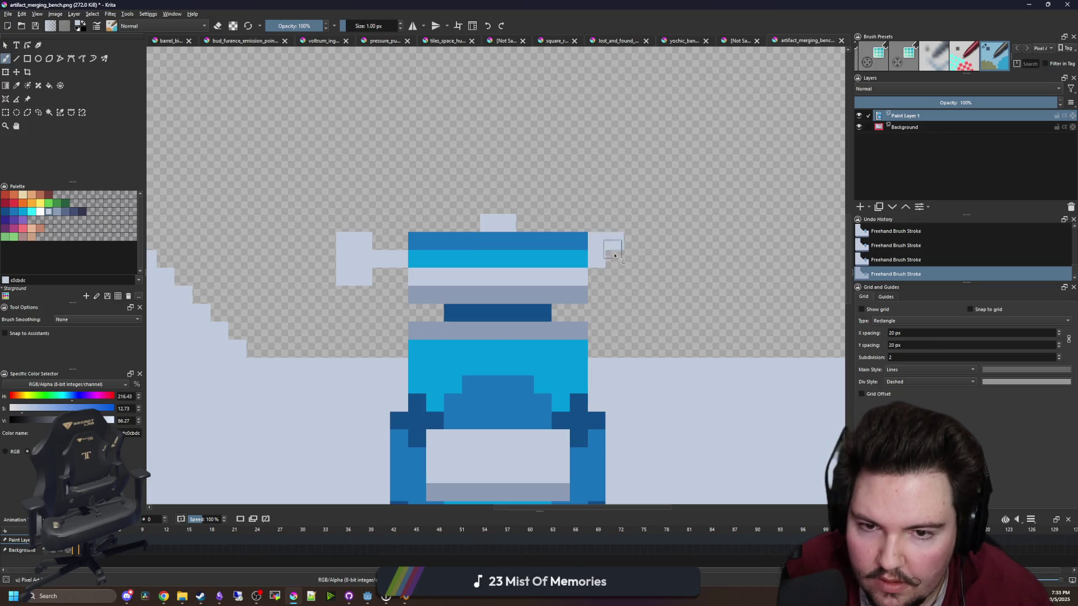
scroll(603, 275, down, 4)
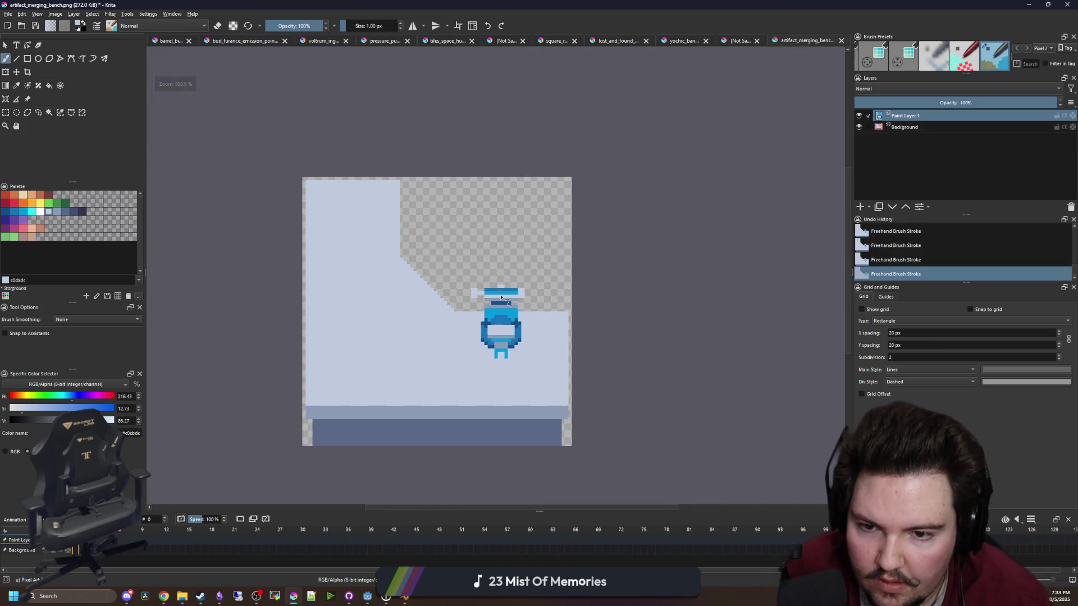
scroll(498, 278, up, 3)
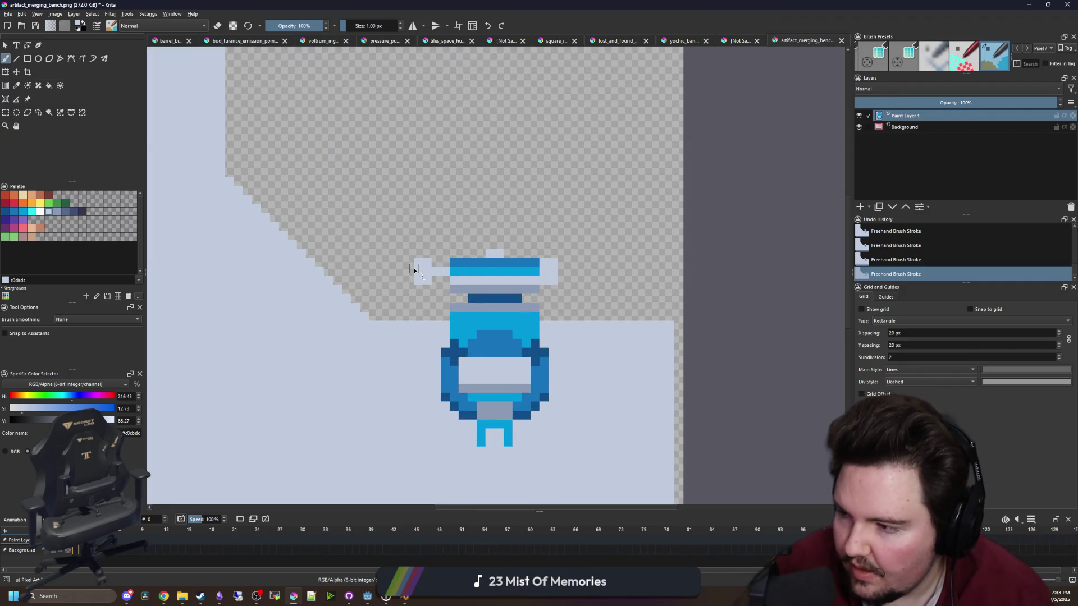
scroll(414, 270, up, 2)
Sample the cyan 0099db and repaint the top dark-blue row cyan
key(p)
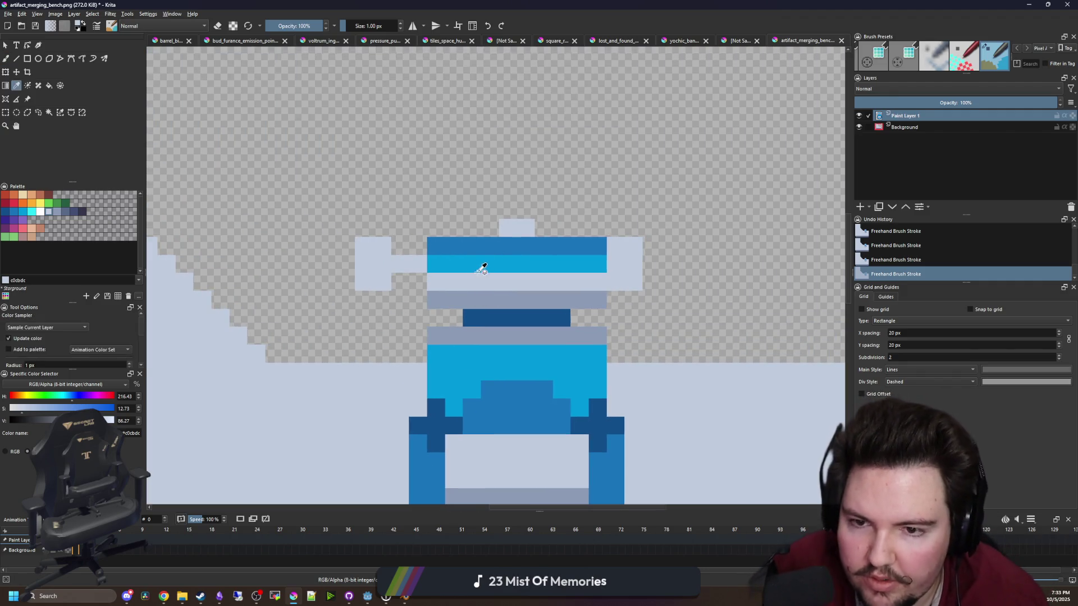
click(482, 269)
key(b)
mouse_move(469, 247)
mouse_down()
mouse_move(559, 249)
mouse_move(564, 218)
mouse_up()
Outline the handle's left side, right knob and right edge in dark 35354C
key(p)
click(82, 211)
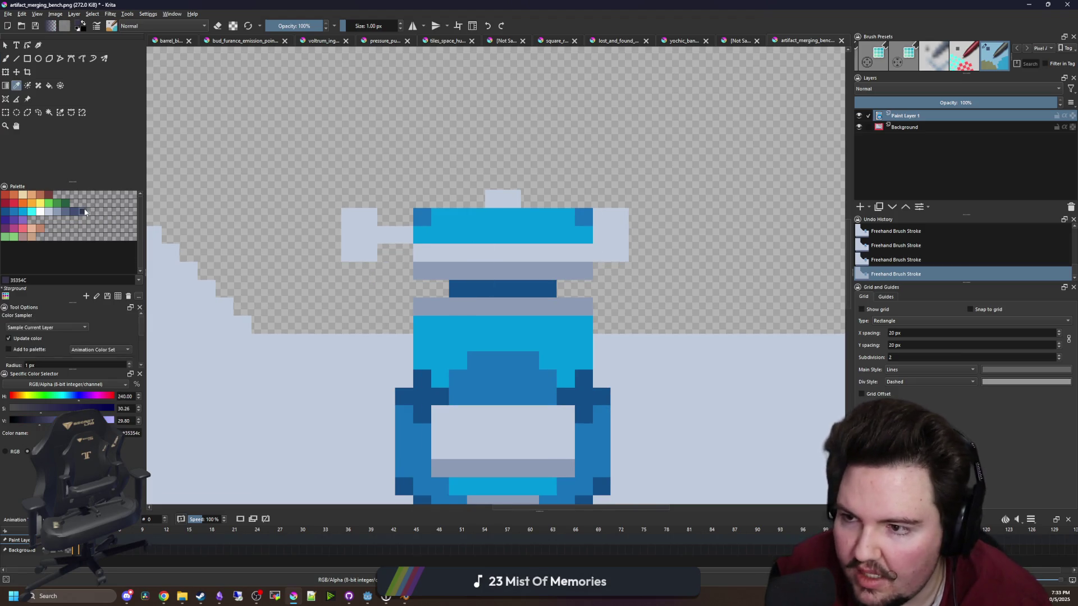
key(b)
mouse_move(404, 306)
mouse_down()
mouse_move(403, 289)
mouse_move(440, 288)
mouse_move(400, 257)
mouse_move(345, 269)
mouse_move(334, 241)
mouse_move(368, 197)
mouse_move(402, 218)
mouse_move(475, 199)
mouse_move(492, 181)
mouse_move(596, 196)
mouse_up()
mouse_move(603, 271)
mouse_down()
mouse_move(617, 268)
mouse_move(637, 221)
mouse_up()
mouse_move(596, 284)
mouse_down()
mouse_move(566, 289)
mouse_move(601, 320)
mouse_up()
scroll(459, 357, down, 1)
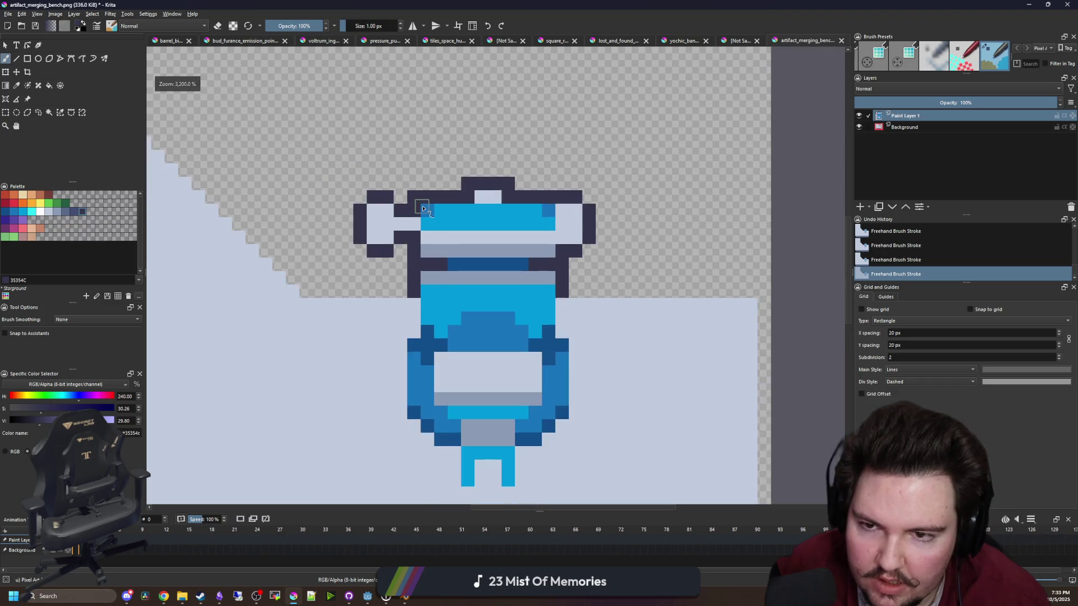
scroll(457, 275, up, 3)
Shade the handle knobs with grey 8b9bb4, undoing stray strokes
click(454, 275)
key(b)
scroll(454, 275, down, 1)
drag(365, 233, 393, 234)
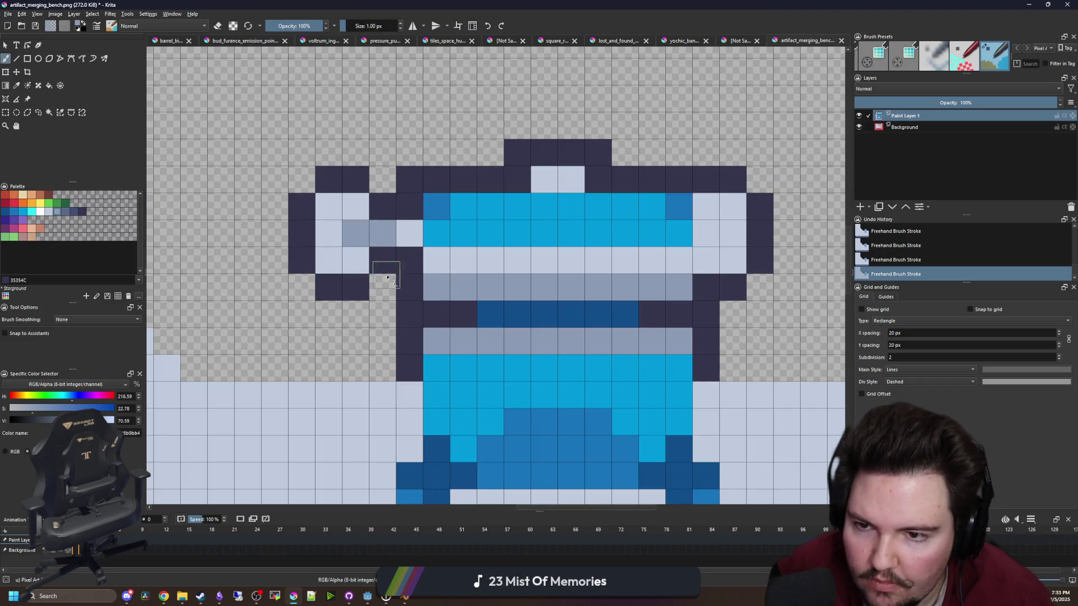
key(ctrl+z)
click(389, 254)
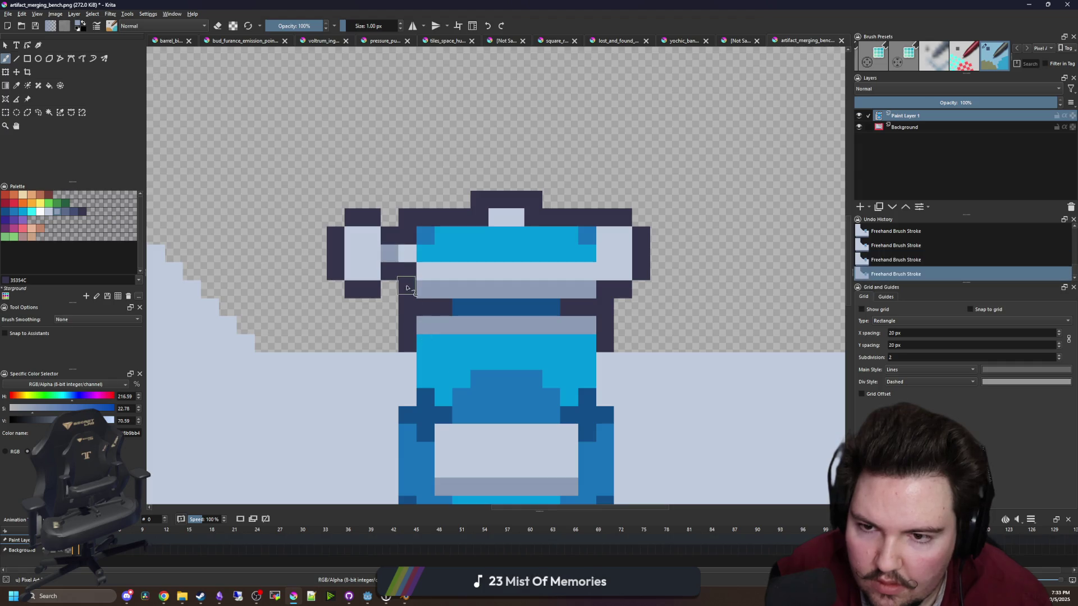
drag(623, 271, 605, 271)
drag(353, 272, 372, 271)
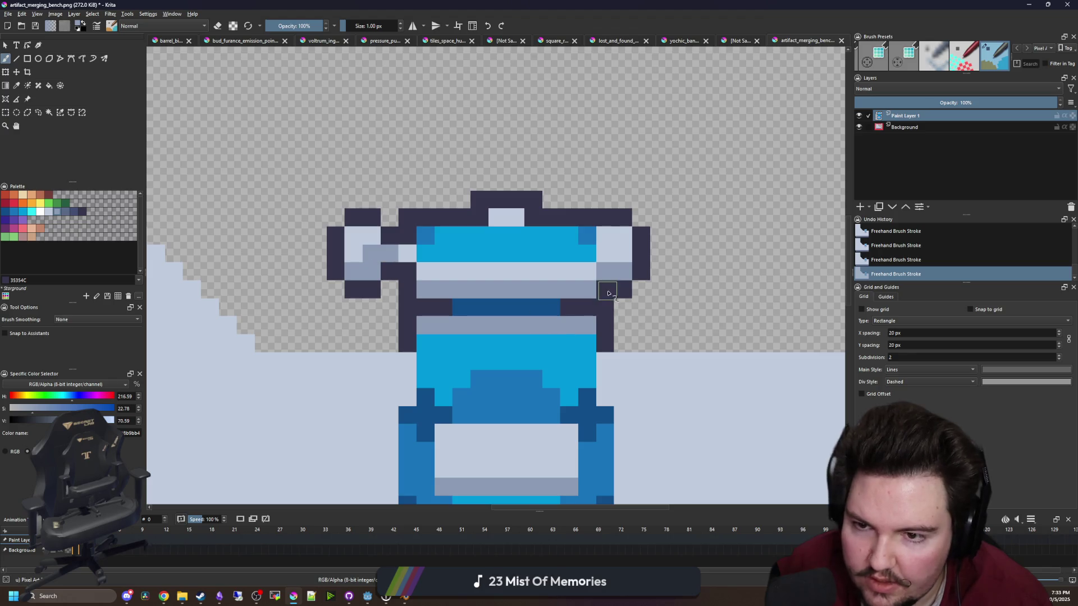
key(ctrl+z)
Add a white highlight pixel on each handle knob
key(p)
click(42, 211)
key(b)
click(371, 253)
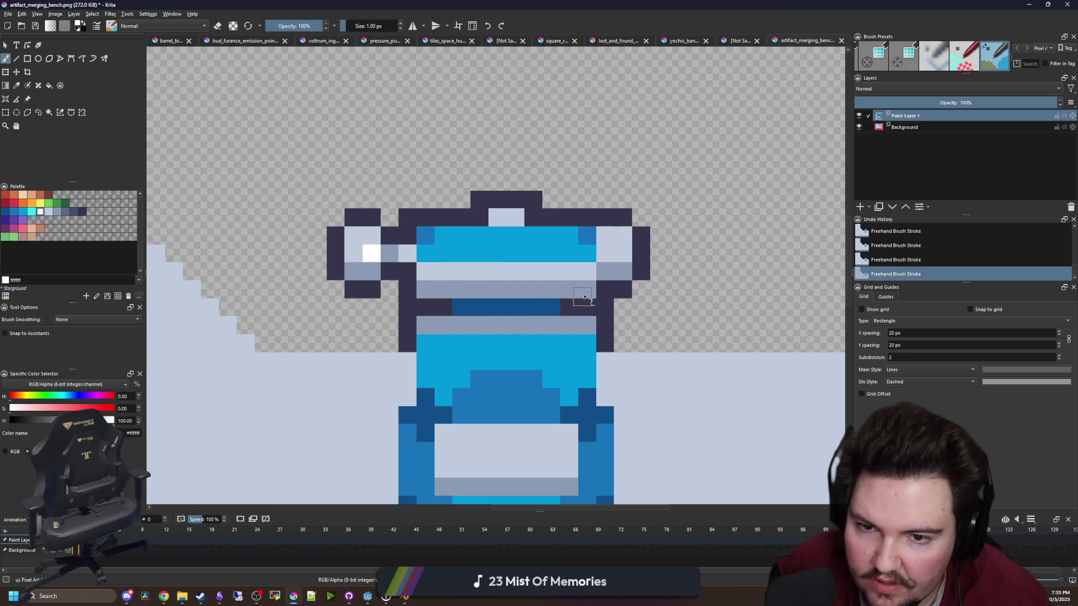
click(622, 236)
key(ctrl+z)
click(623, 253)
Sample the body's mid blue and repaint the cyan row and a stray cyan pixel
key(p)
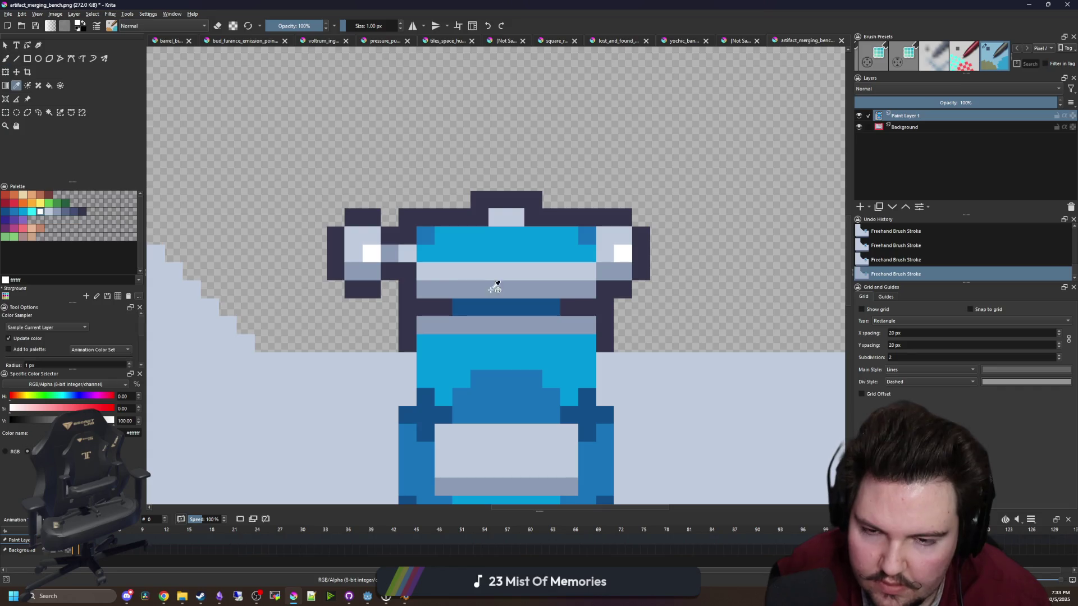
click(409, 257)
drag(409, 257, 356, 257)
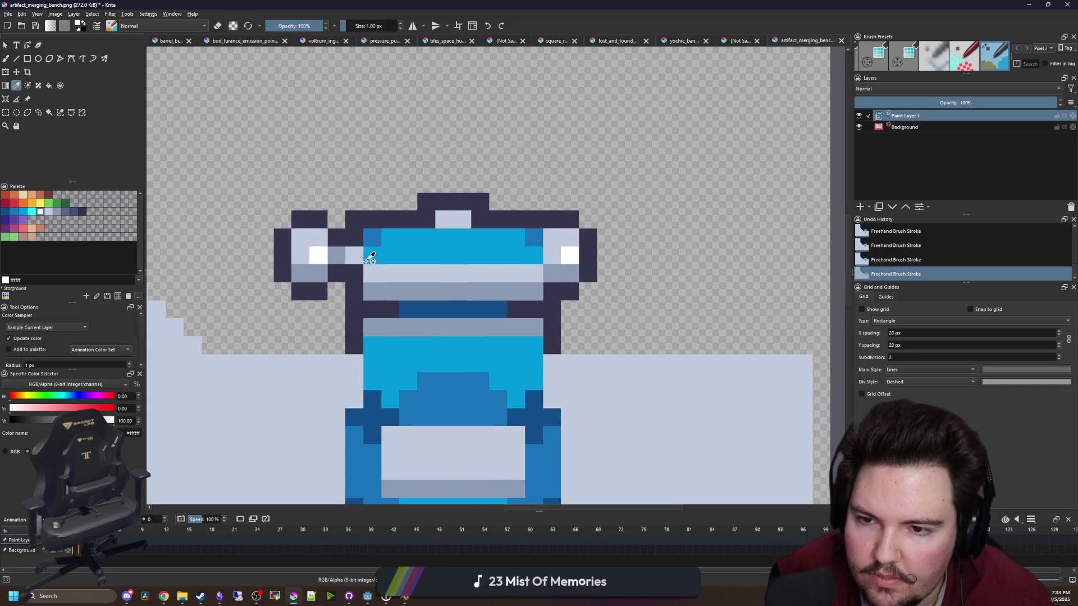
key(b)
scroll(546, 259, down, 5)
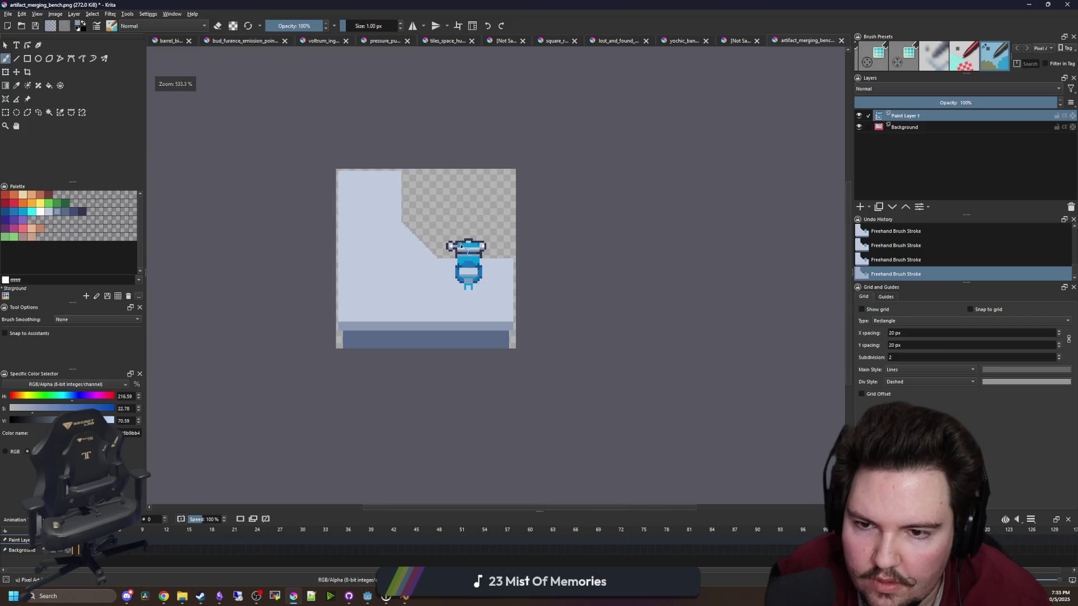
scroll(462, 239, up, 5)
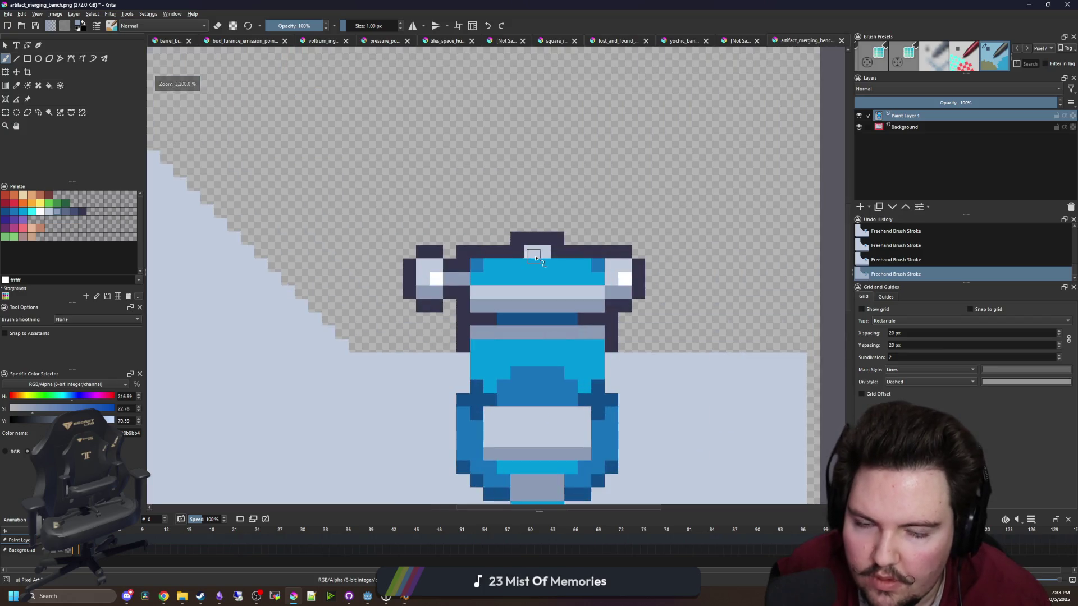
scroll(539, 247, down, 6)
scroll(550, 264, up, 4)
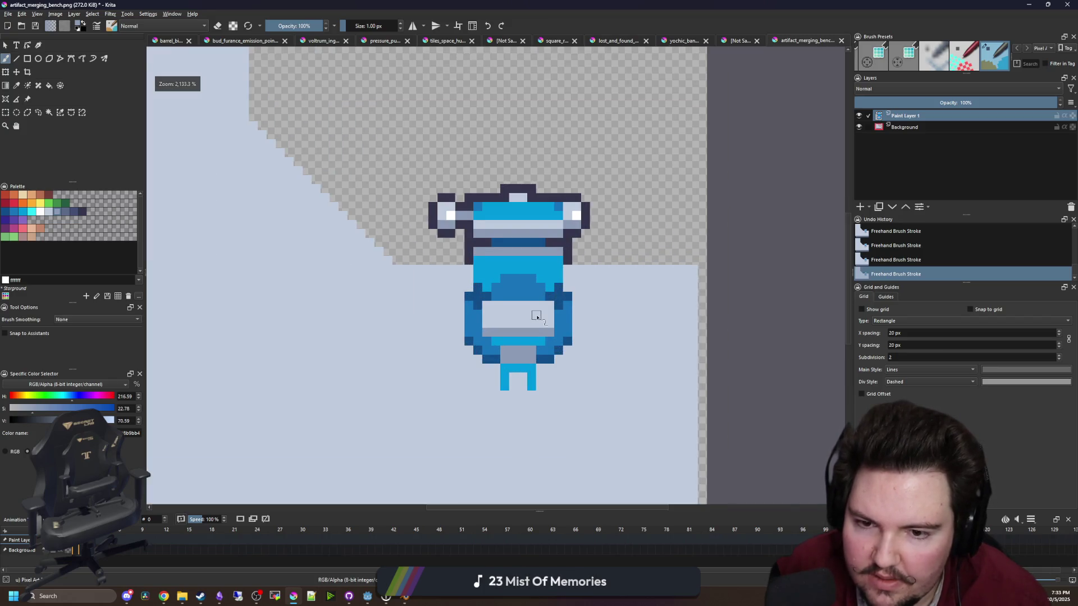
scroll(536, 316, up, 2)
scroll(537, 313, down, 3)
scroll(522, 309, up, 4)
scroll(497, 317, down, 2)
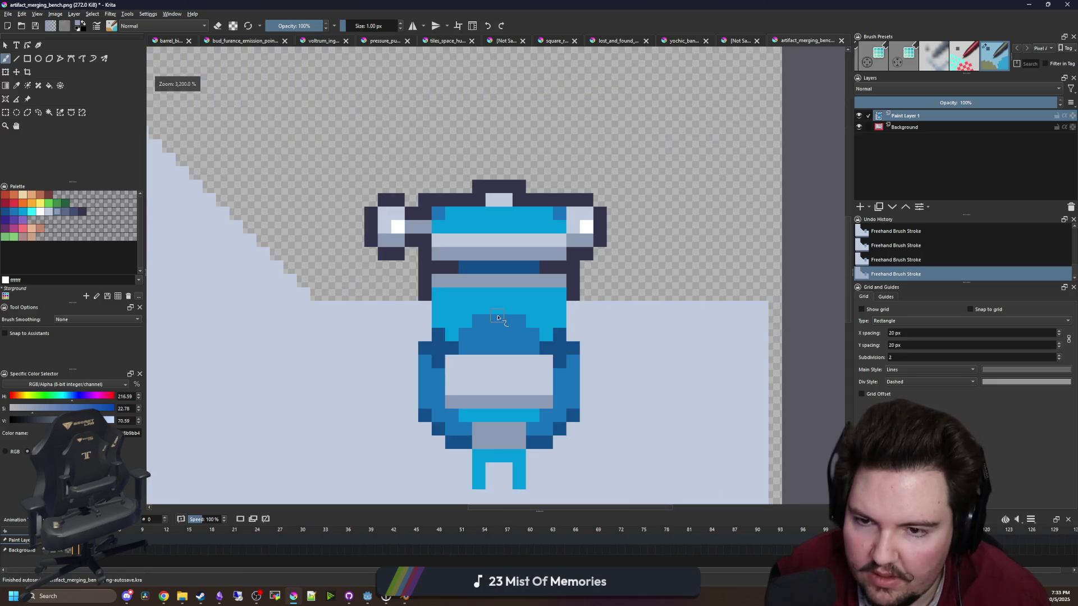
scroll(497, 317, up, 1)
ctrl+click(495, 320)
mouse_move(474, 323)
mouse_down()
mouse_move(432, 337)
mouse_move(581, 322)
mouse_up()
click(564, 340)
Paint the second cyan row mid blue; try a cyan accent above the panel, then undo it
scroll(458, 331, down, 3)
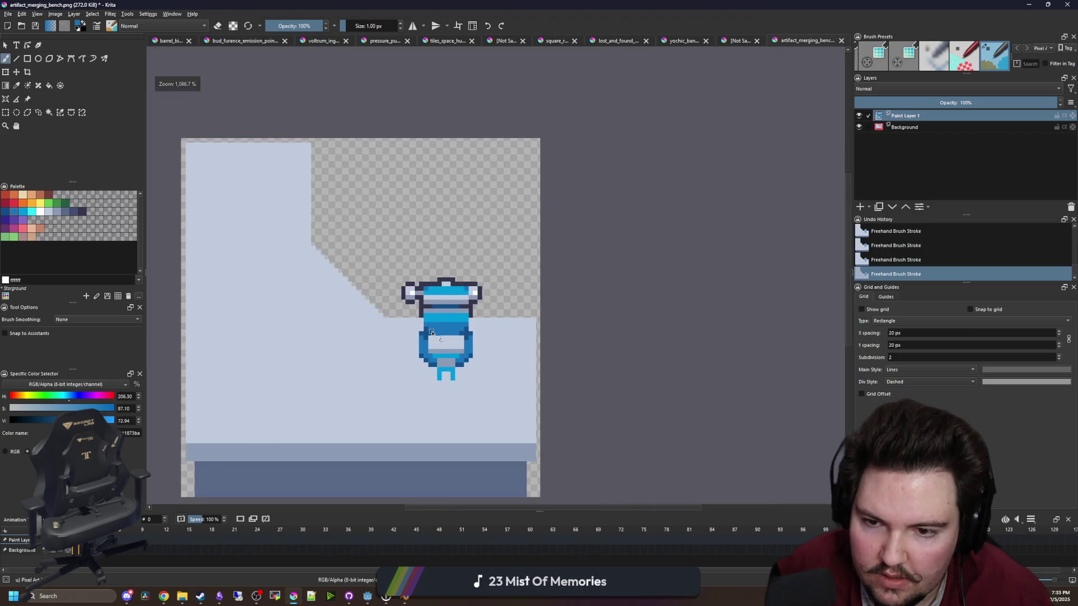
scroll(438, 315, up, 5)
drag(396, 268, 640, 270)
scroll(481, 247, down, 5)
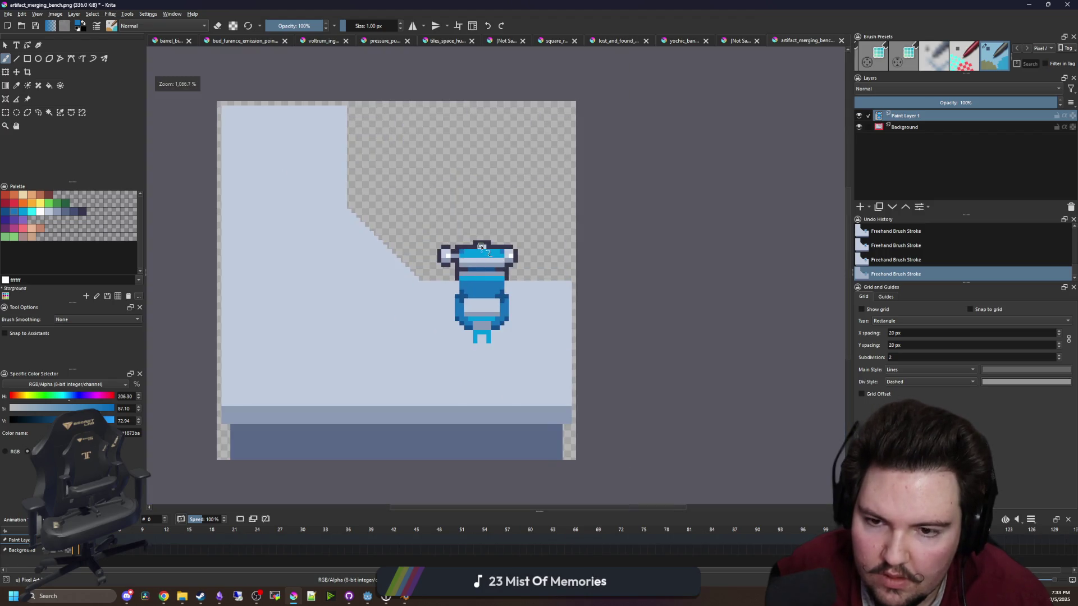
scroll(490, 291, up, 3)
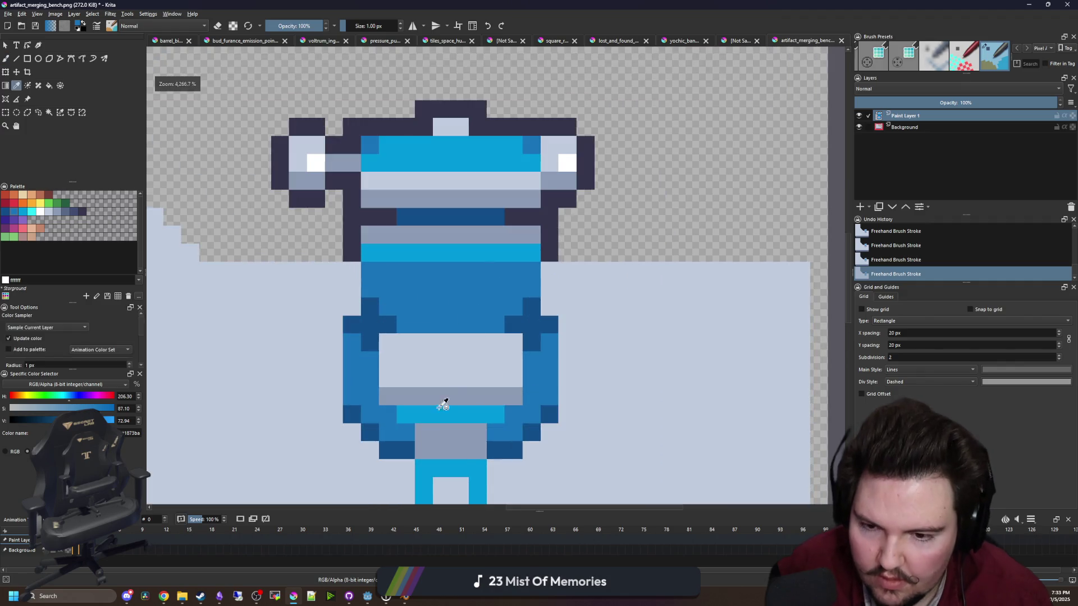
ctrl+click(460, 465)
mouse_move(423, 307)
mouse_down()
mouse_move(468, 324)
mouse_move(444, 302)
mouse_up()
key(ctrl+z)
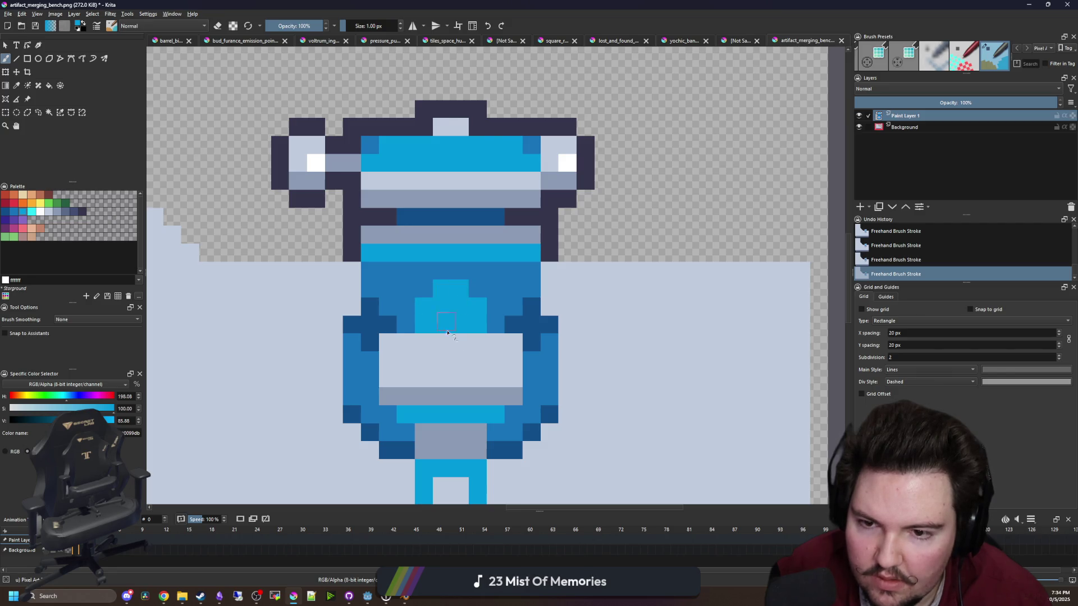
Add dark navy outline pixels at the panel's corners, undoing a misplaced stroke
scroll(563, 324, down, 5)
scroll(539, 314, up, 6)
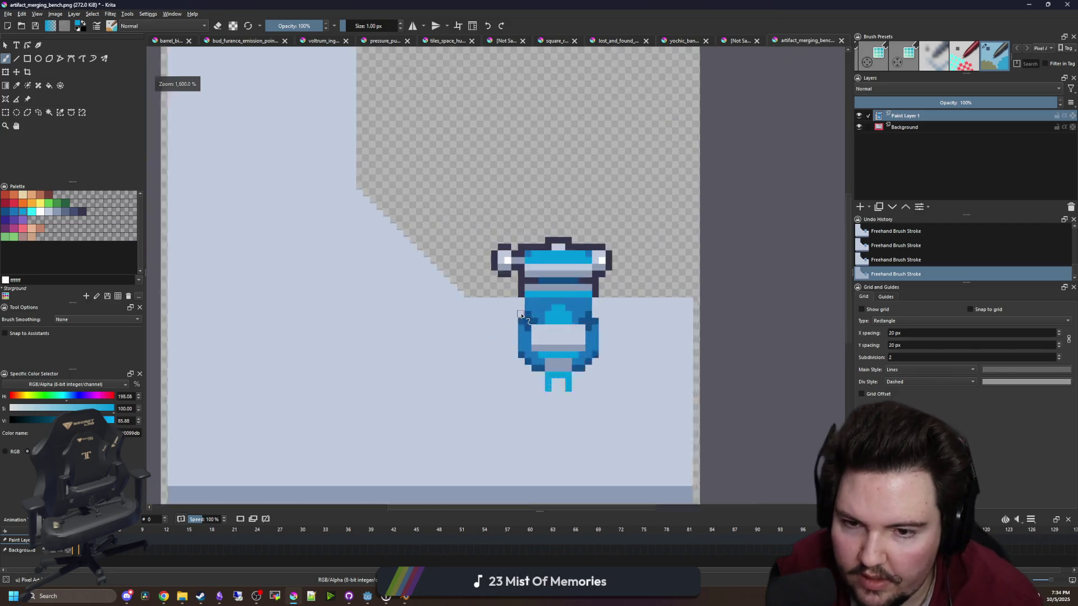
ctrl+click(397, 212)
scroll(438, 320, up, 1)
mouse_move(426, 313)
mouse_down()
mouse_move(409, 289)
mouse_move(380, 321)
mouse_up()
key(ctrl+z)
key(ctrl+z)
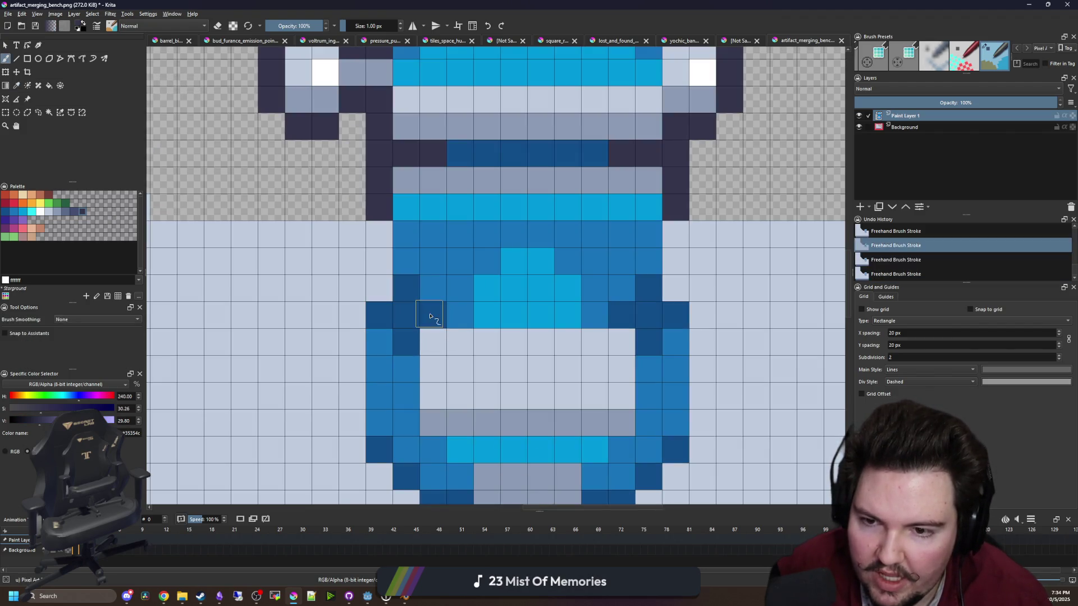
key(ctrl+shift+z)
drag(623, 315, 648, 288)
scroll(640, 312, down, 5)
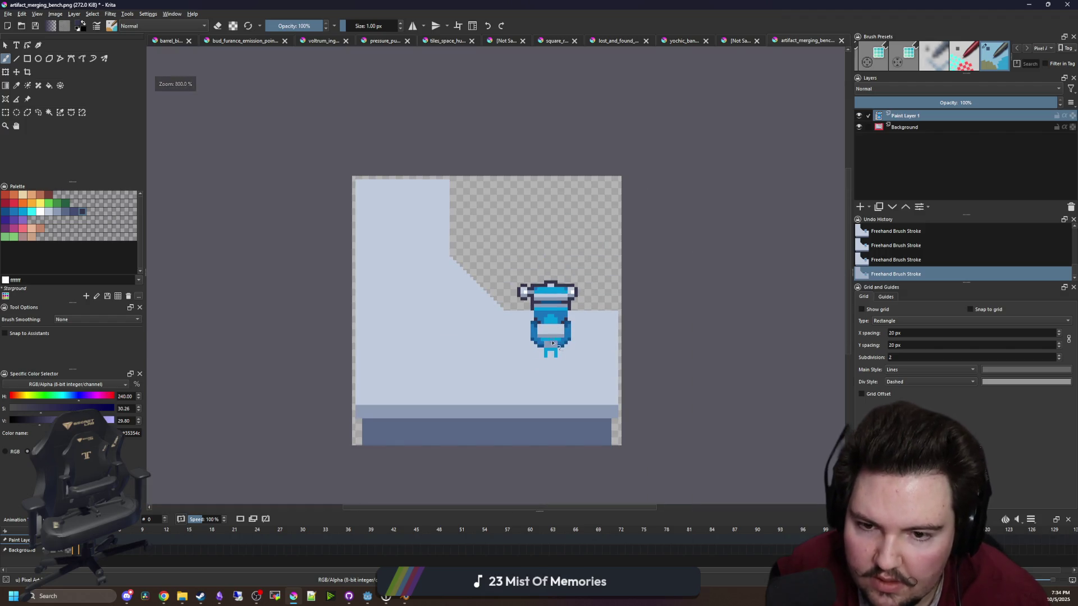
scroll(552, 343, up, 4)
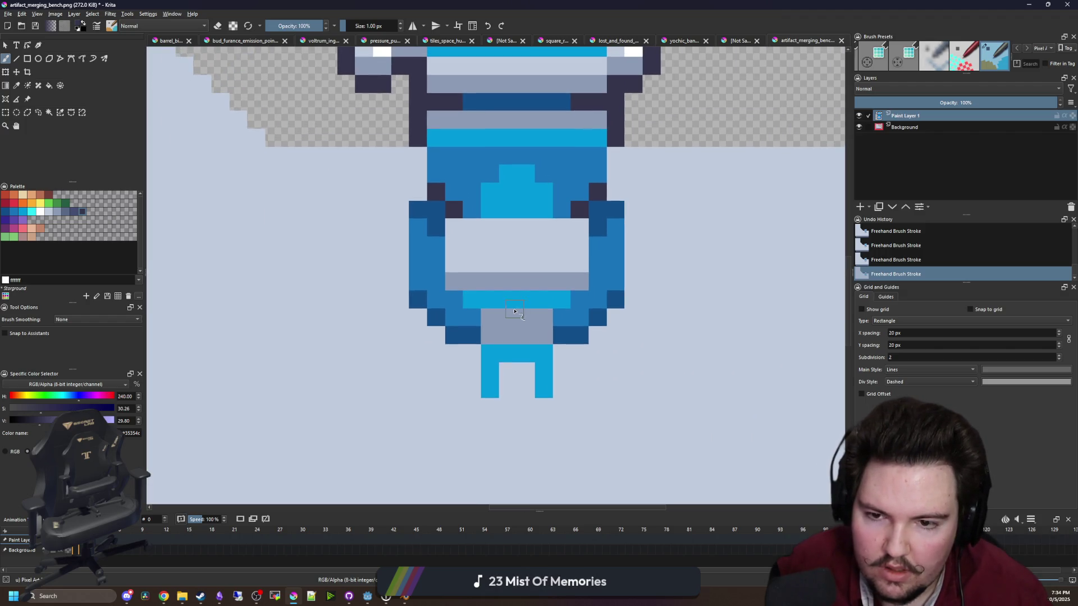
Recolour the cyan row below the grey bar dark blue, then return to Godot
mouse_move(514, 311)
mouse_down()
mouse_move(454, 327)
mouse_move(516, 339)
mouse_up()
ctrl+click(418, 359)
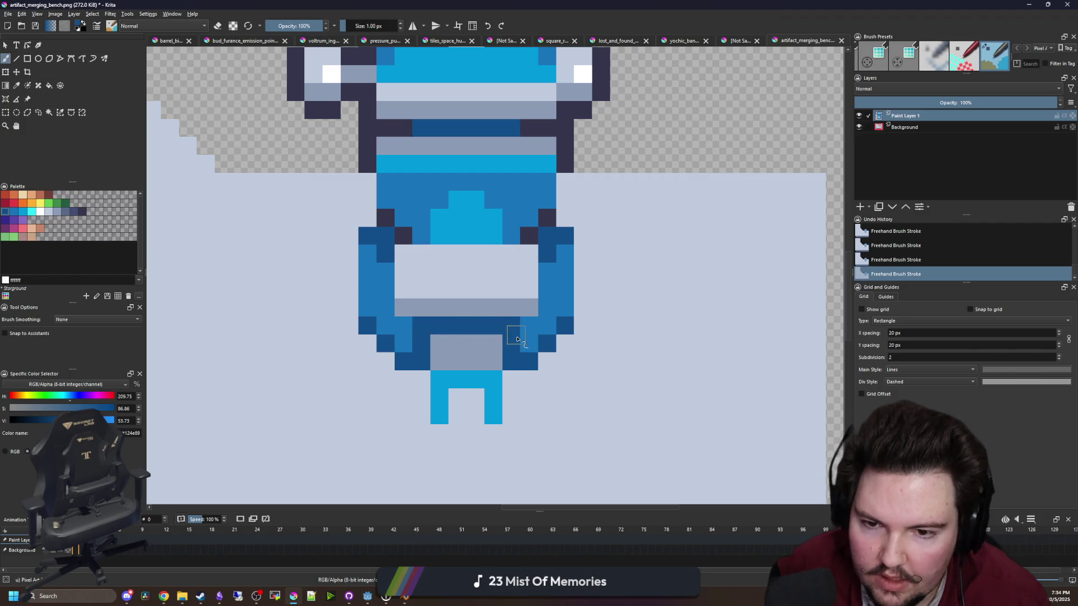
key(p)
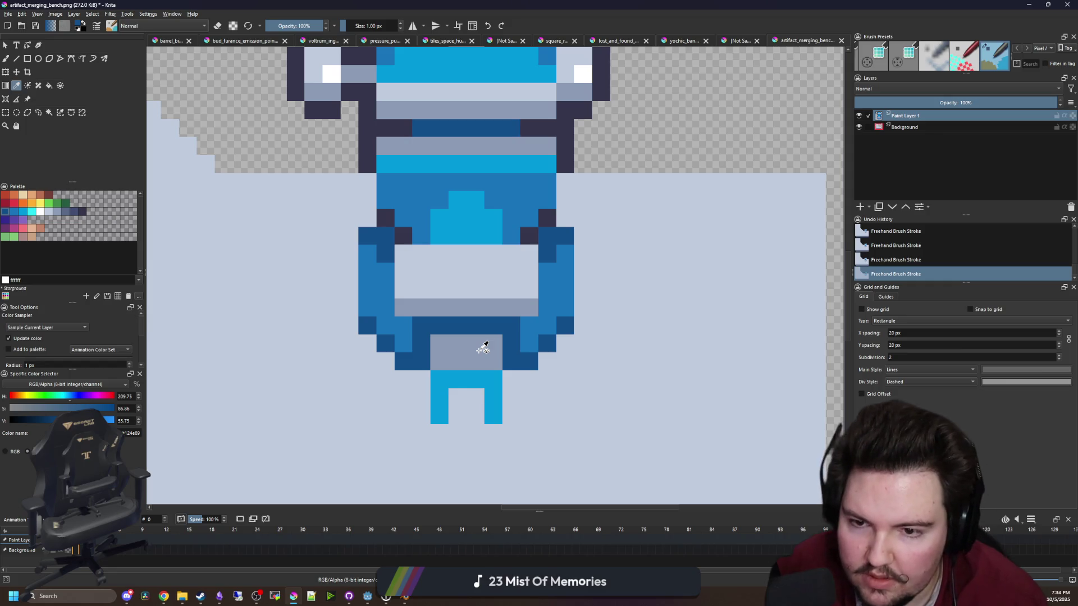
scroll(544, 379, down, 5)
drag(444, 379, 508, 287)
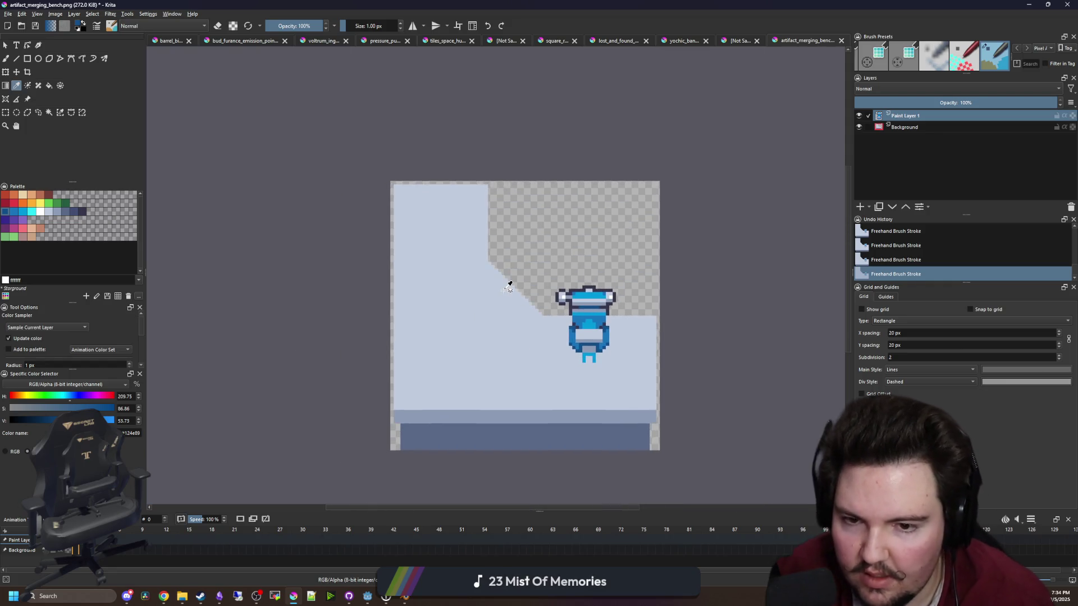
key(alt+Tab)
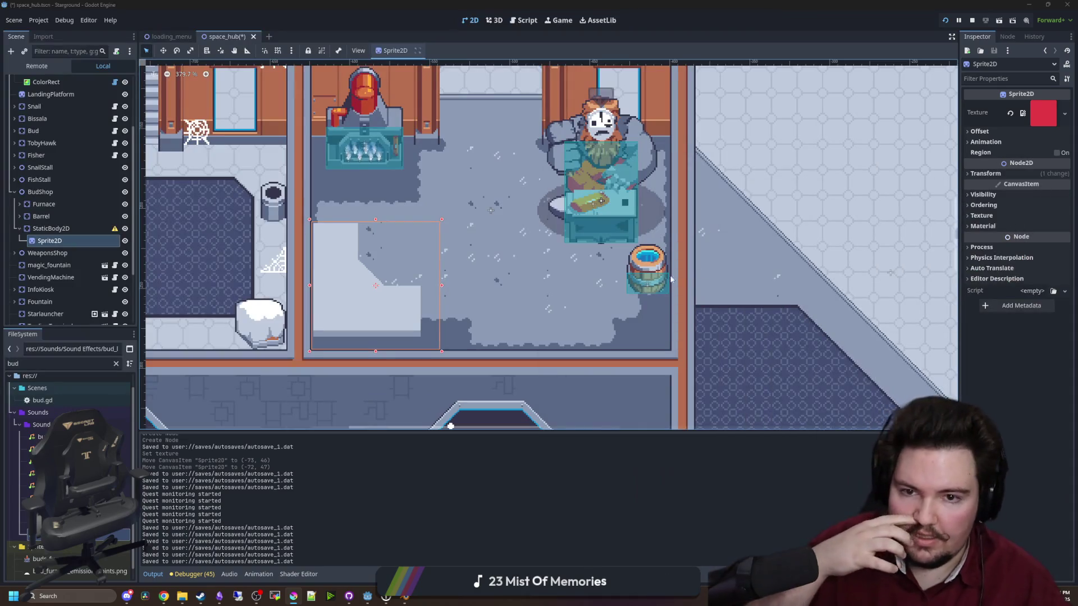
scroll(486, 286, up, 5)
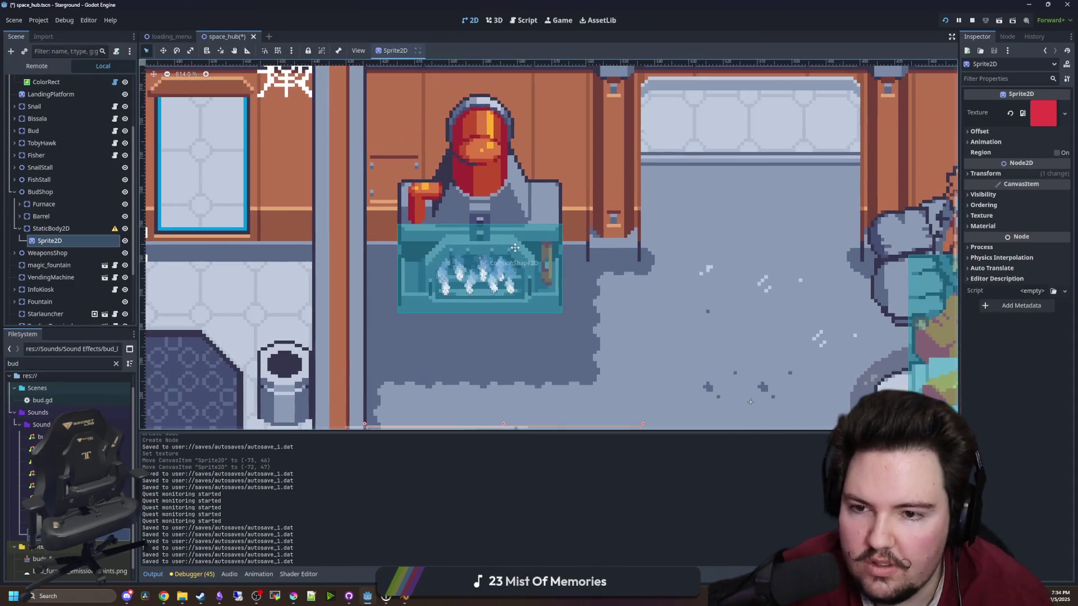
scroll(433, 223, down, 3)
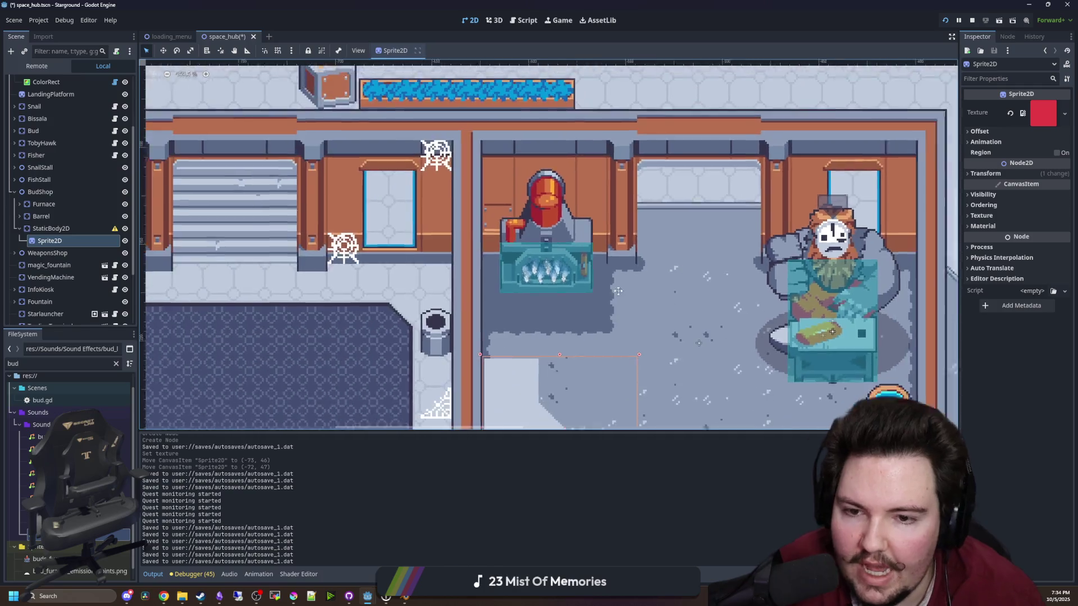
scroll(478, 241, right, 5)
scroll(412, 242, down, 2)
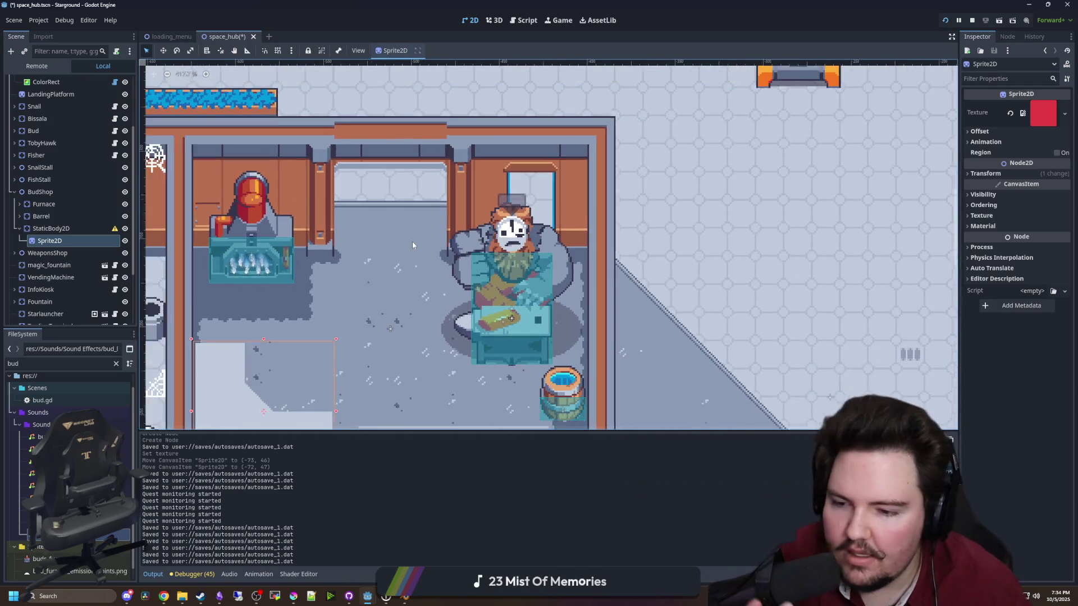
scroll(505, 237, left, 4)
scroll(505, 237, down, 1)
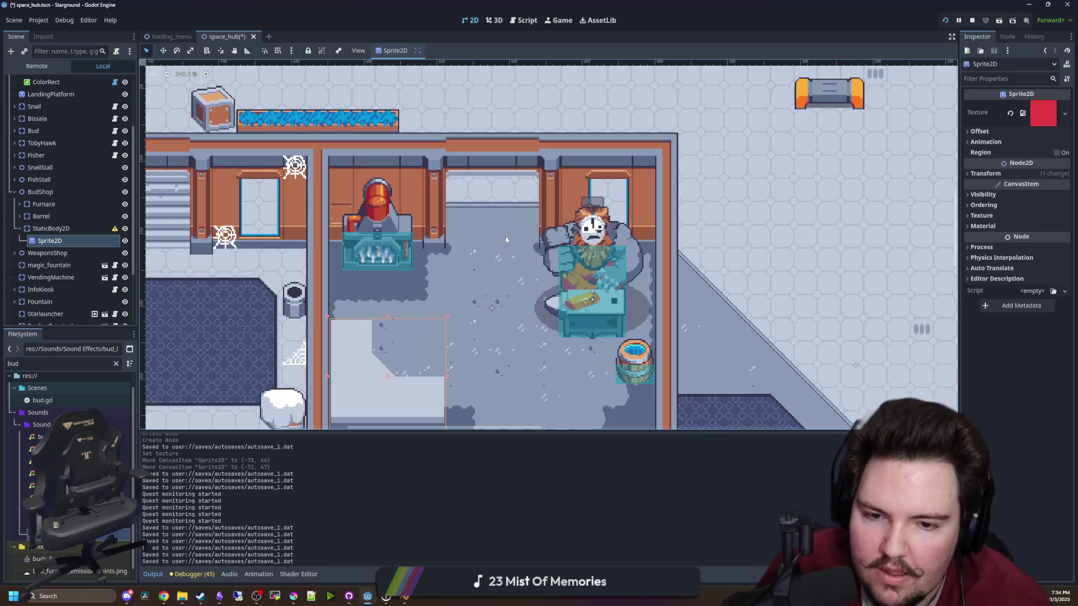
scroll(494, 281, right, 3)
scroll(488, 309, up, 2)
scroll(489, 309, left, 4)
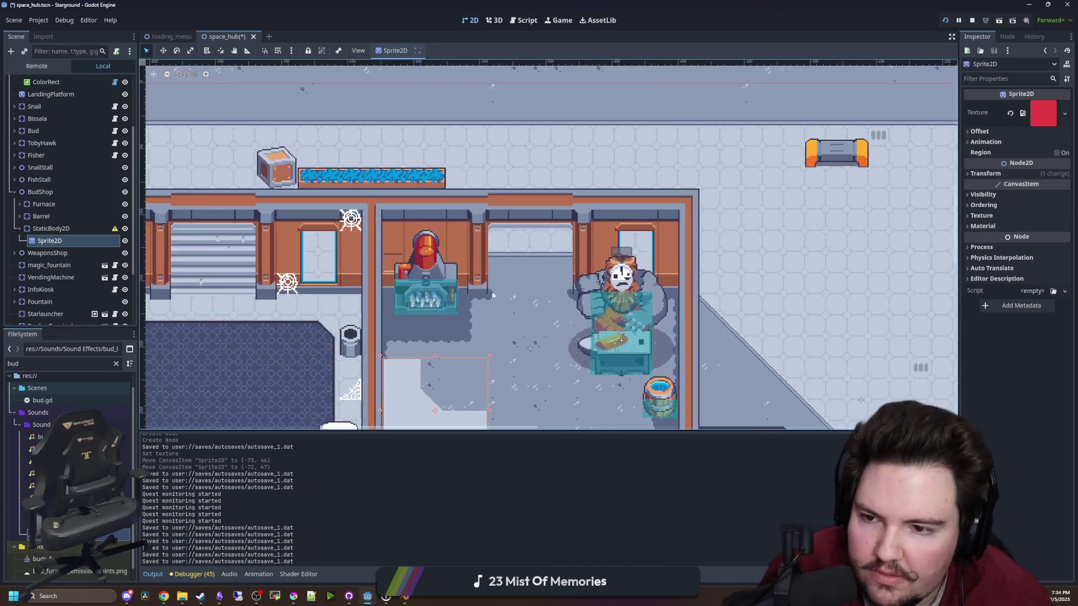
scroll(461, 292, down, 2)
scroll(438, 275, left, 3)
scroll(410, 260, up, 2)
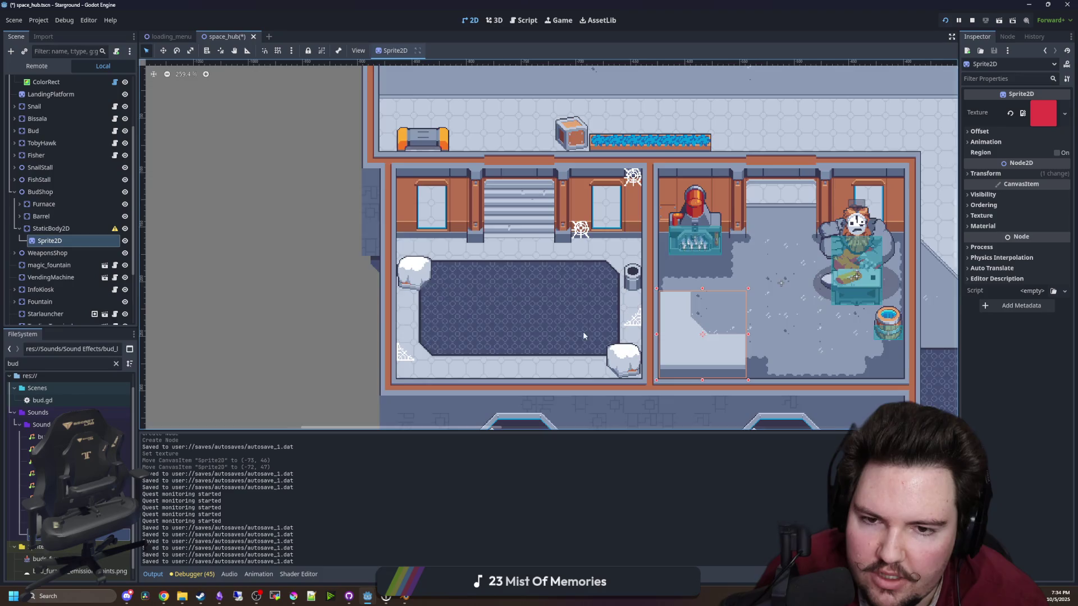
scroll(583, 335, down, 3)
scroll(524, 224, up, 2)
scroll(550, 253, up, 5)
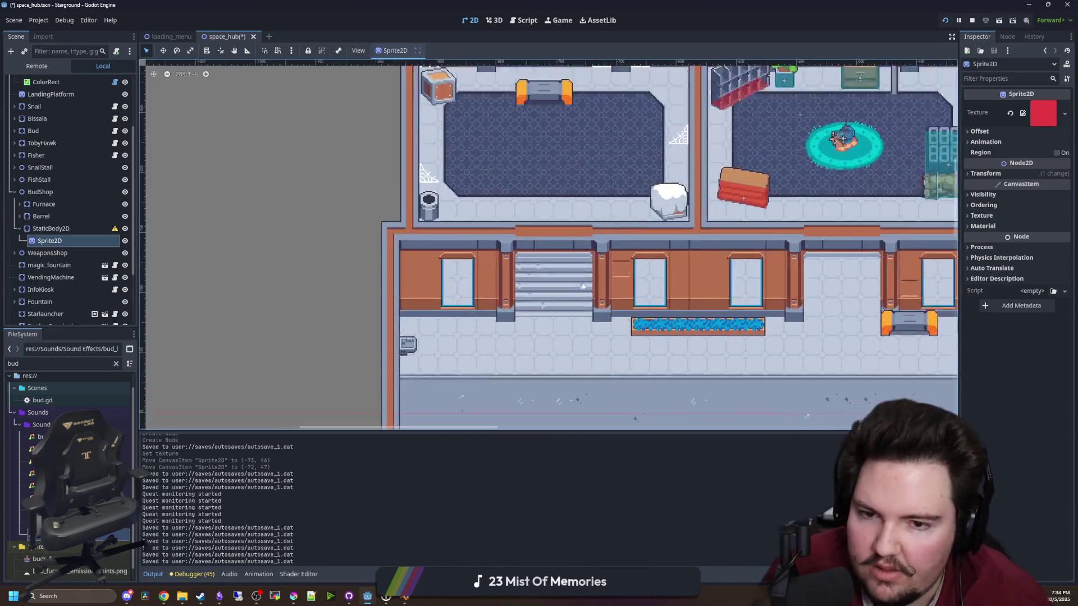
scroll(525, 308, down, 4)
scroll(506, 314, up, 3)
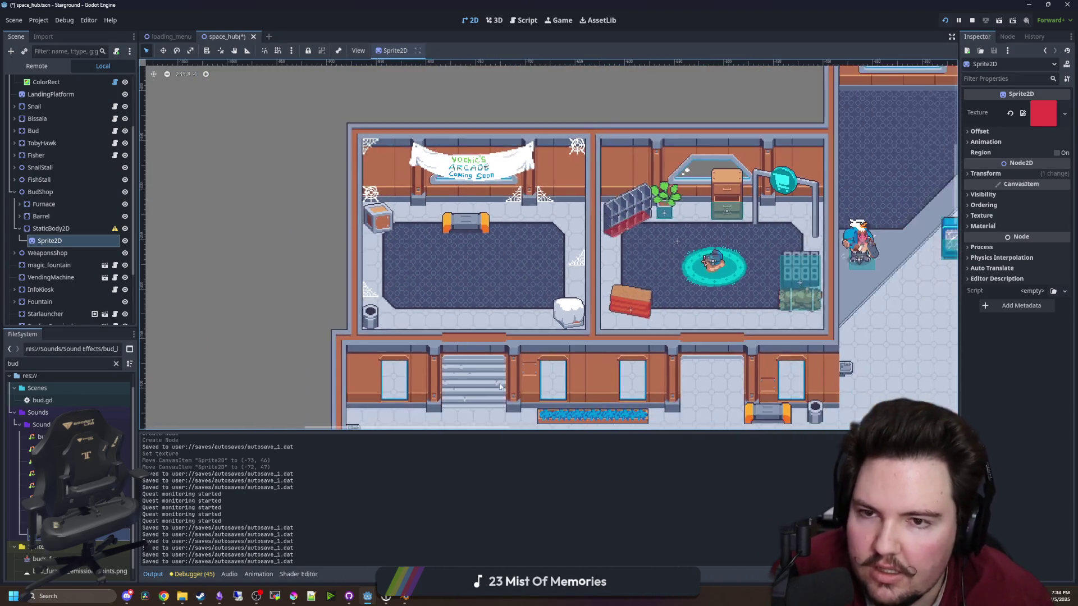
scroll(503, 320, right, 1)
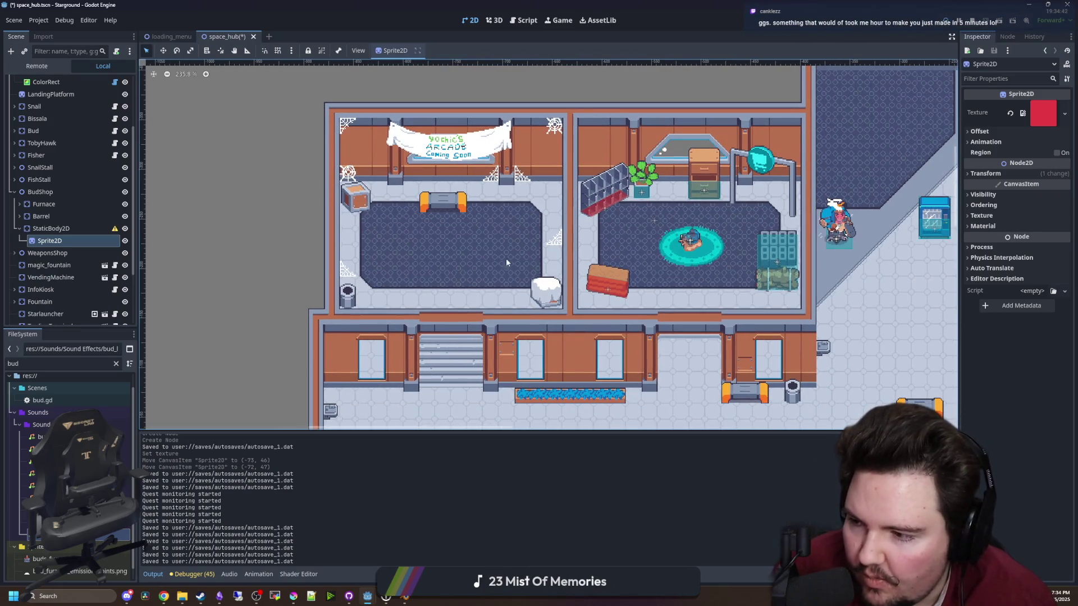
scroll(480, 229, down, 3)
scroll(562, 252, right, 3)
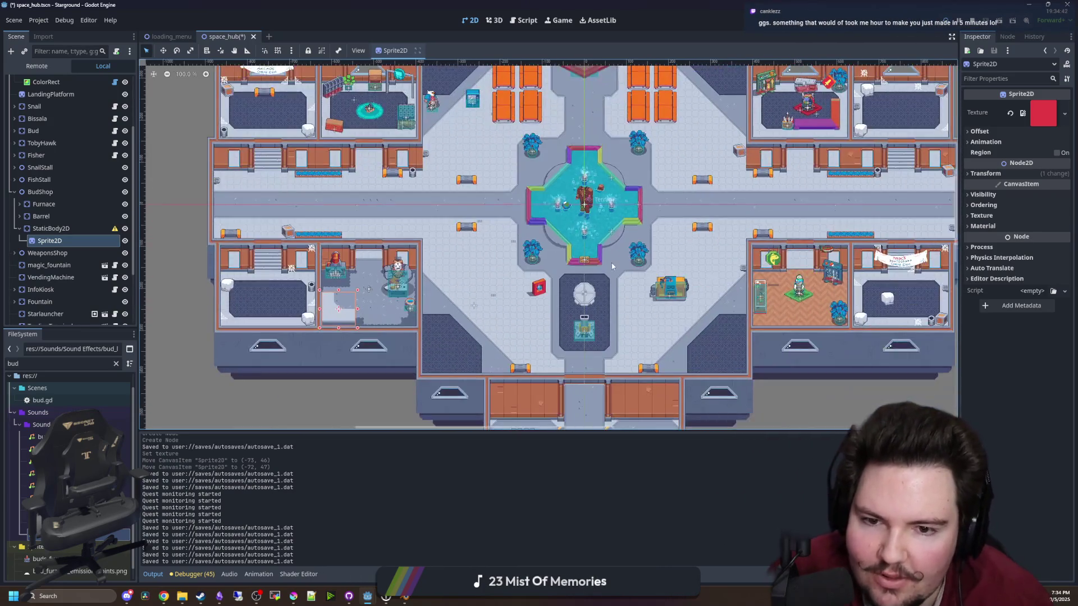
scroll(693, 272, up, 2)
scroll(701, 272, up, 3)
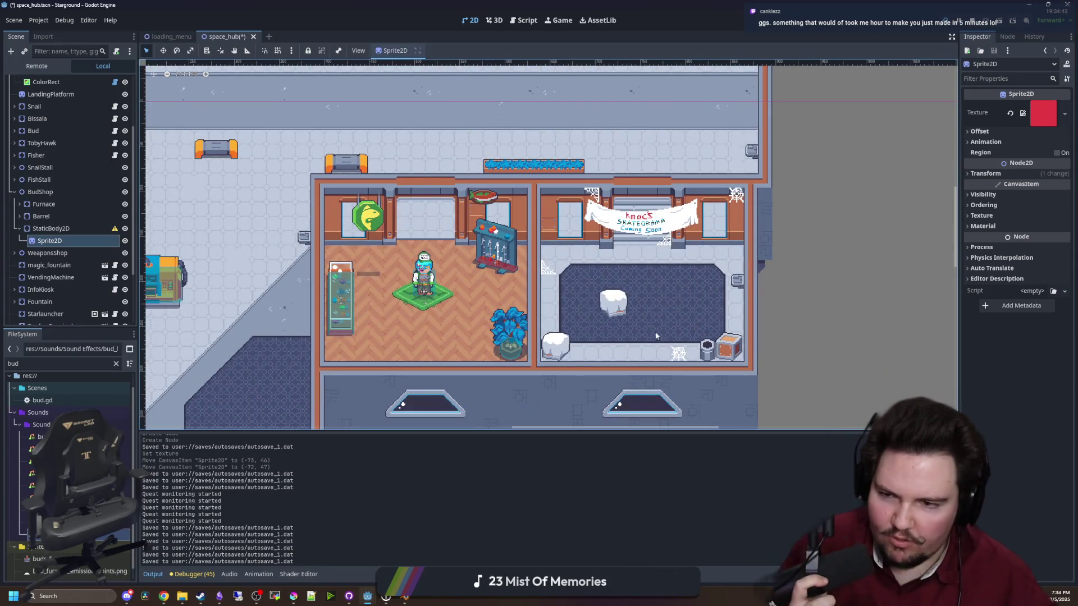
scroll(655, 337, down, 4)
scroll(628, 323, left, 3)
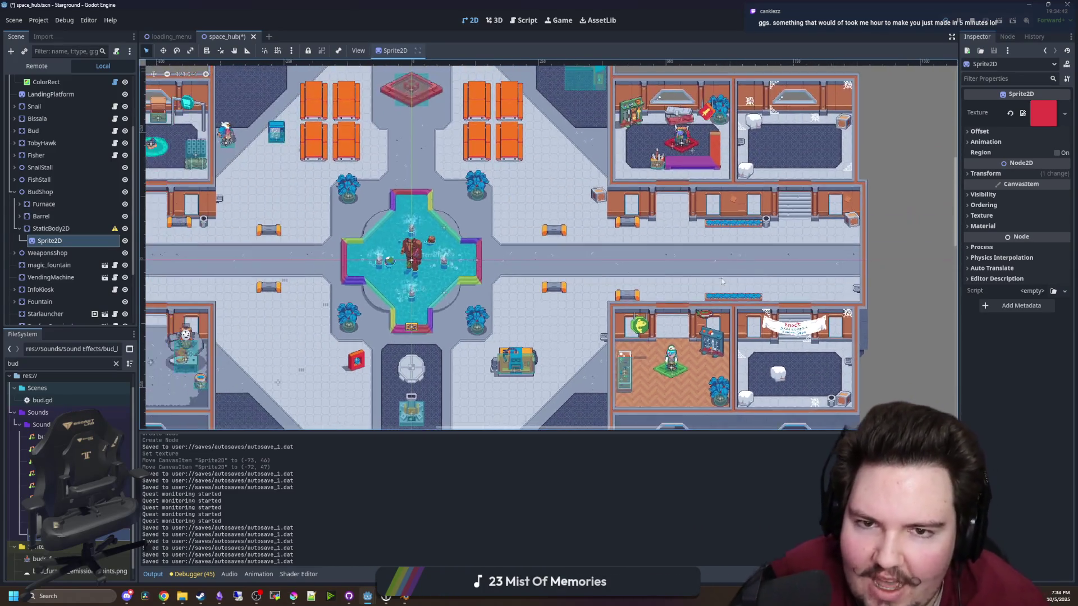
scroll(562, 309, up, 3)
scroll(409, 340, up, 5)
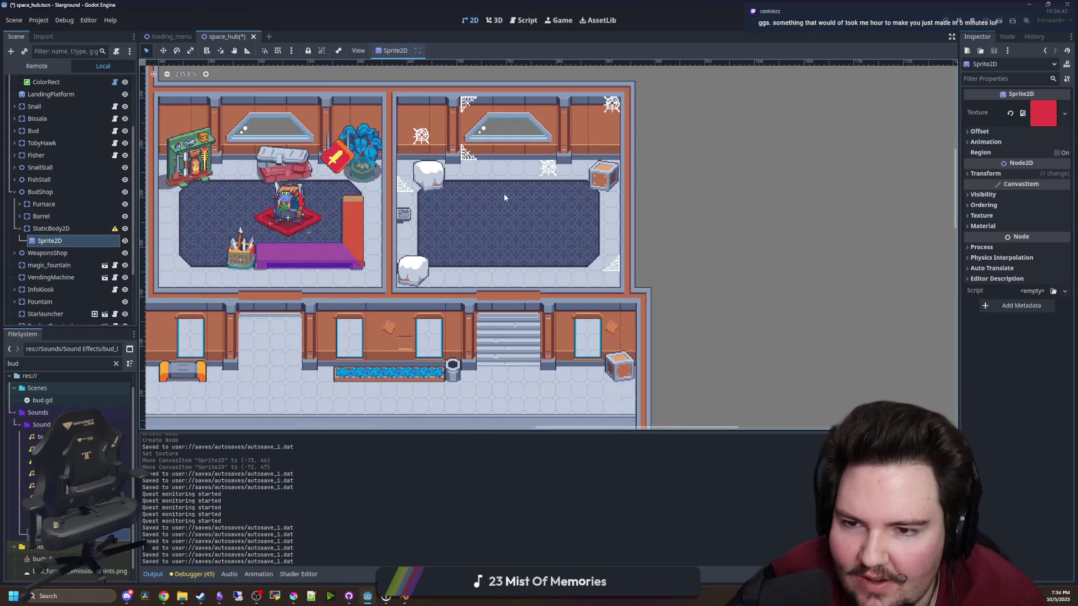
scroll(510, 309, down, 2)
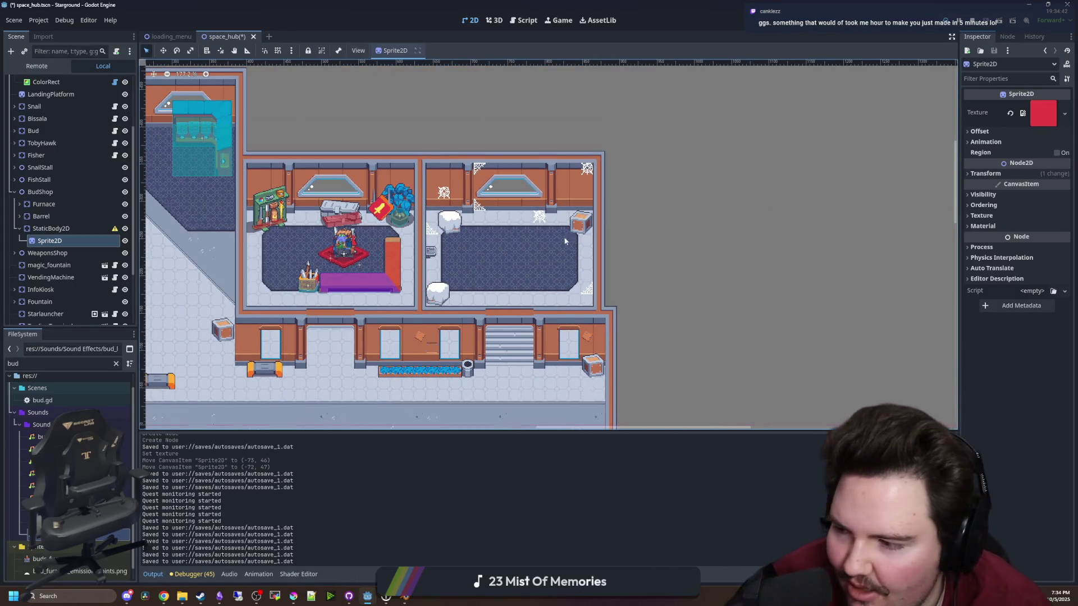
scroll(538, 337, up, 3)
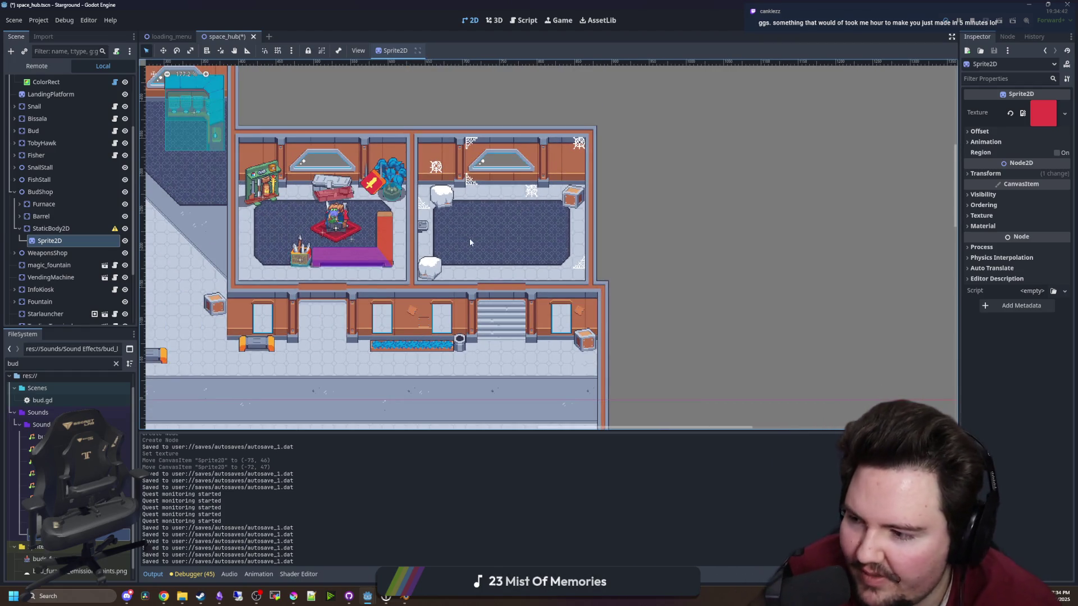
scroll(469, 238, down, 2)
scroll(466, 236, down, 2)
scroll(439, 337, up, 3)
scroll(389, 357, up, 2)
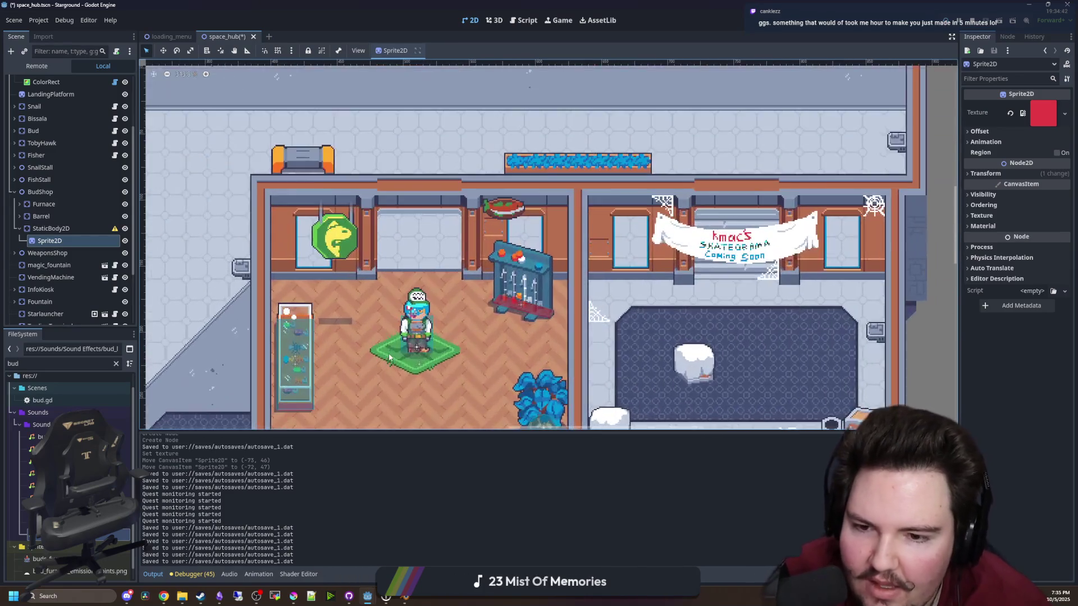
scroll(389, 358, up, 4)
scroll(427, 265, down, 3)
scroll(426, 265, up, 2)
scroll(460, 369, down, 4)
scroll(568, 338, up, 3)
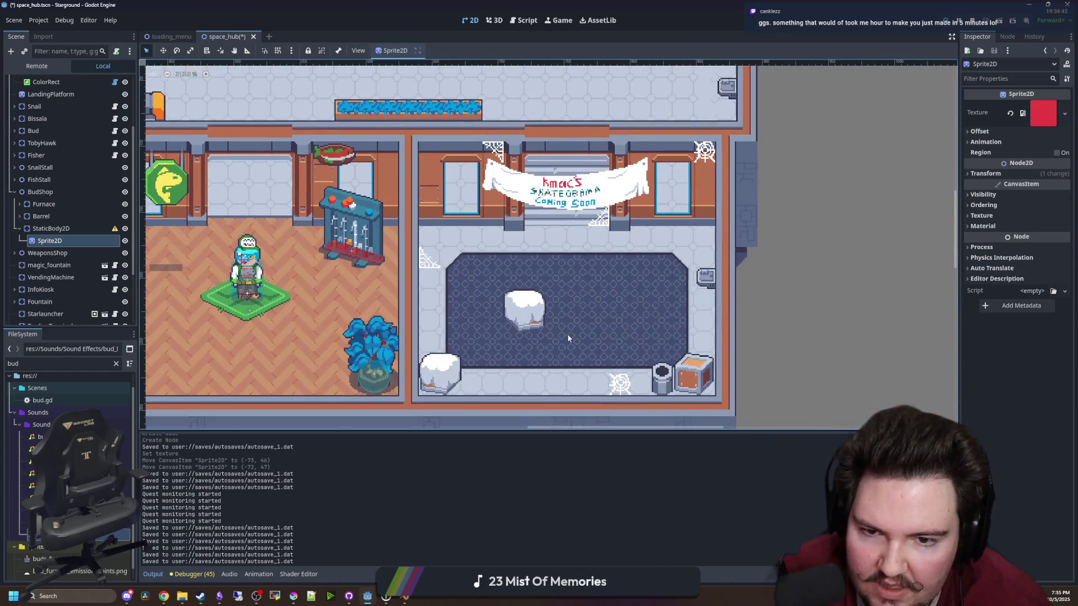
scroll(483, 309, down, 2)
scroll(402, 283, up, 3)
scroll(618, 264, down, 2)
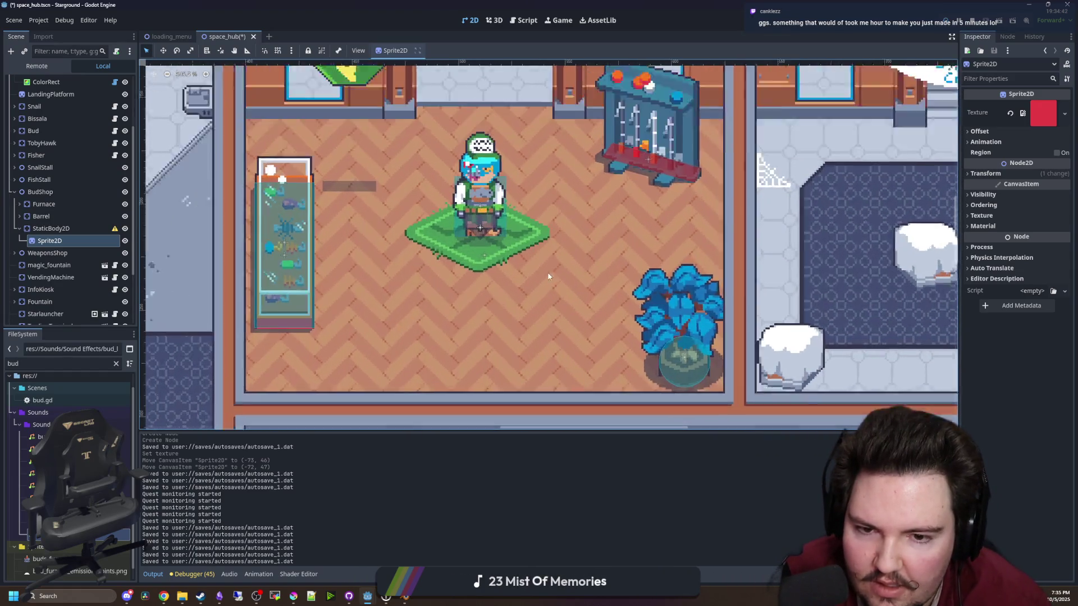
scroll(491, 349, up, 2)
scroll(487, 365, down, 2)
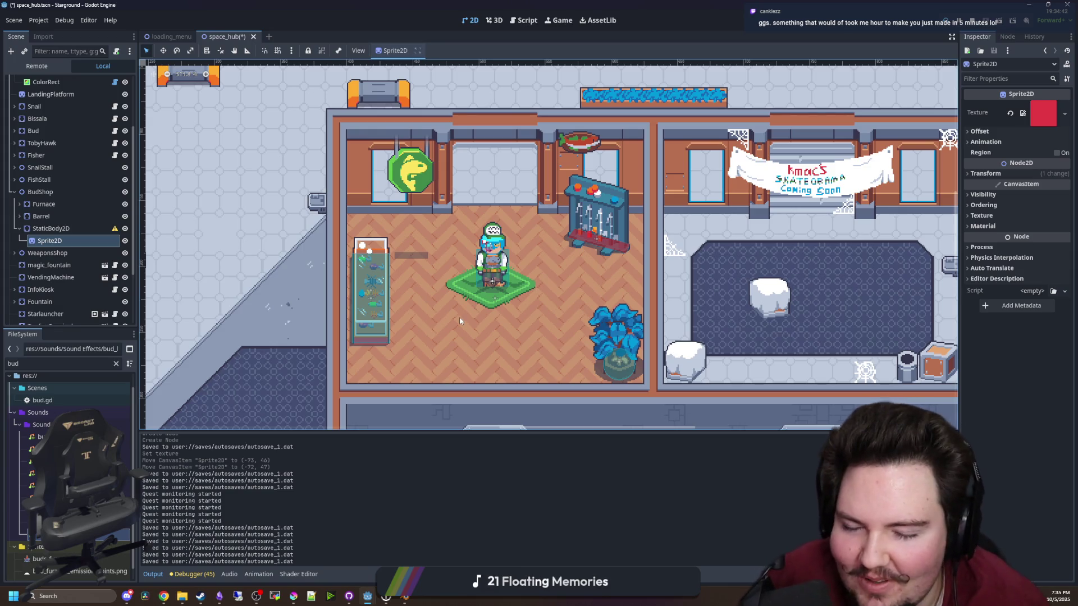
scroll(459, 320, up, 3)
drag(441, 167, 459, 301)
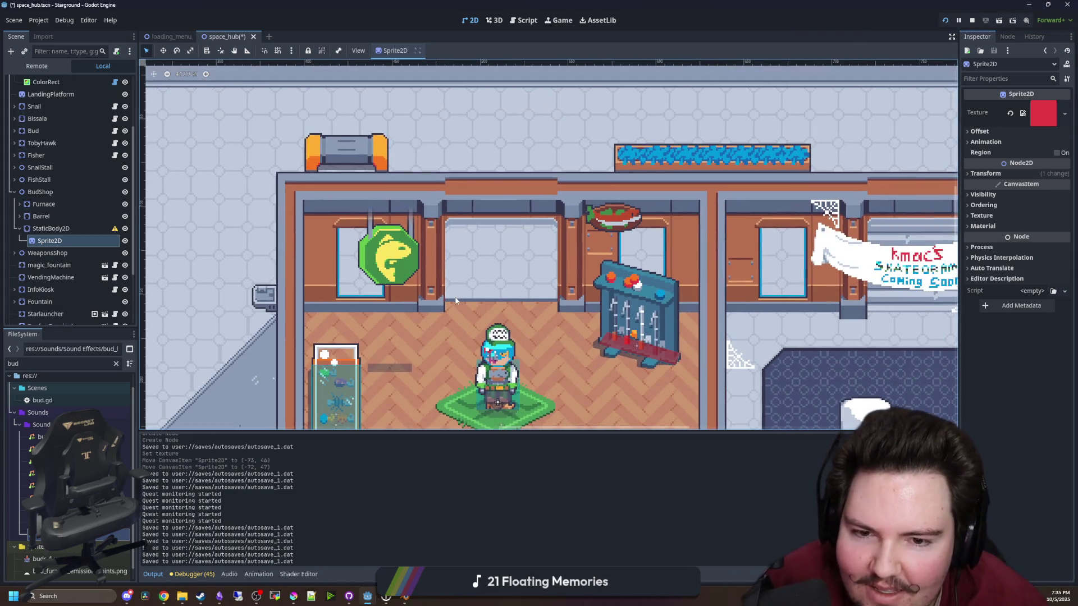
scroll(455, 300, down, 6)
scroll(478, 288, down, 5)
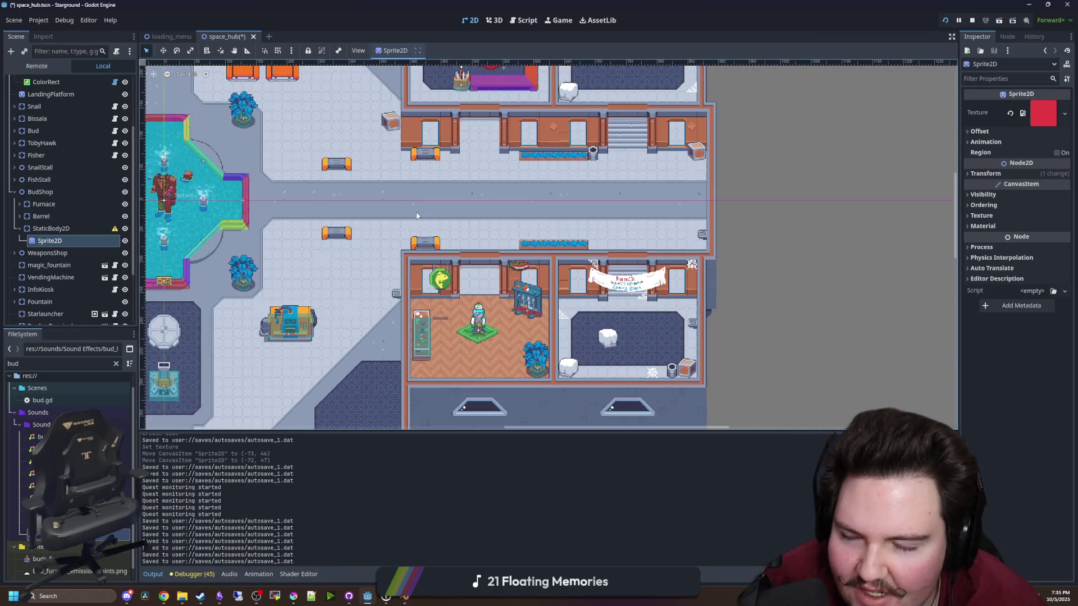
drag(417, 216, 479, 235)
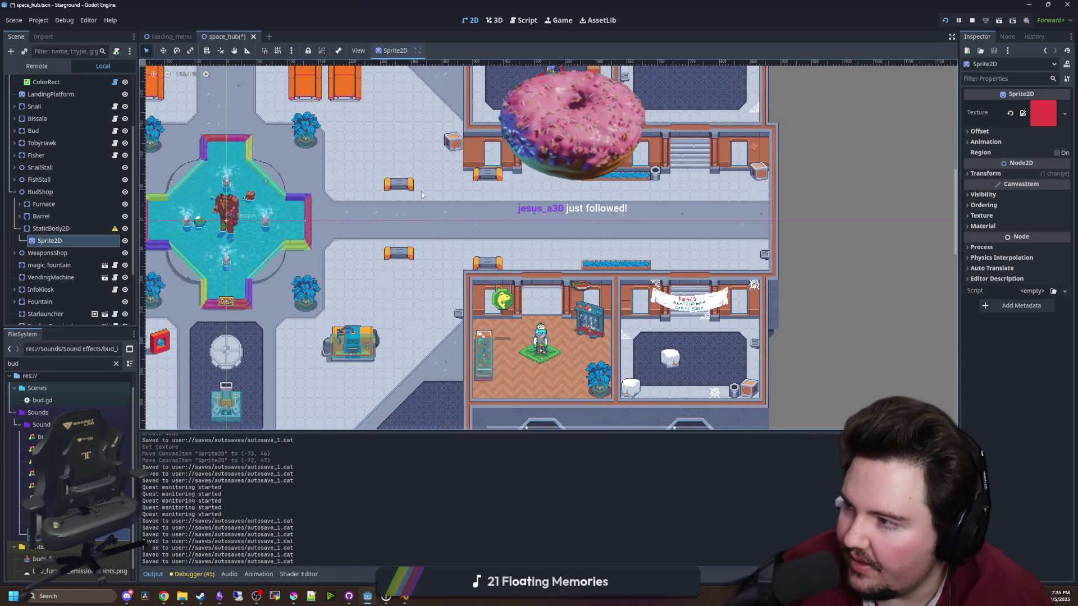
scroll(420, 191, down, 1)
drag(421, 191, 422, 237)
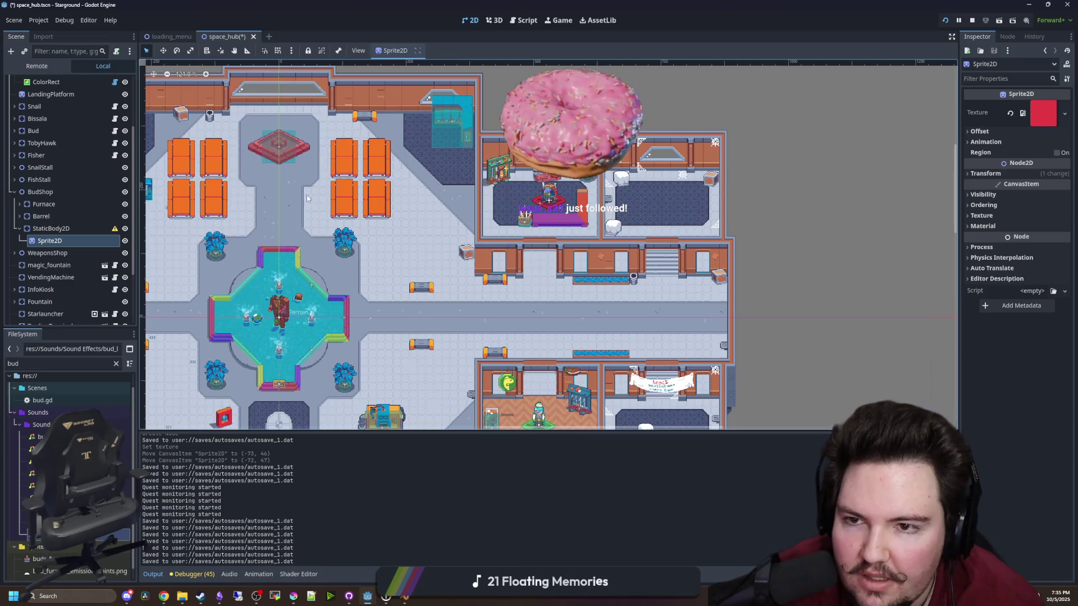
drag(307, 199, 552, 174)
mouse_move(322, 236)
mouse_down()
mouse_move(498, 235)
mouse_move(487, 216)
mouse_move(409, 184)
mouse_move(151, 155)
mouse_up()
scroll(552, 292, up, 1)
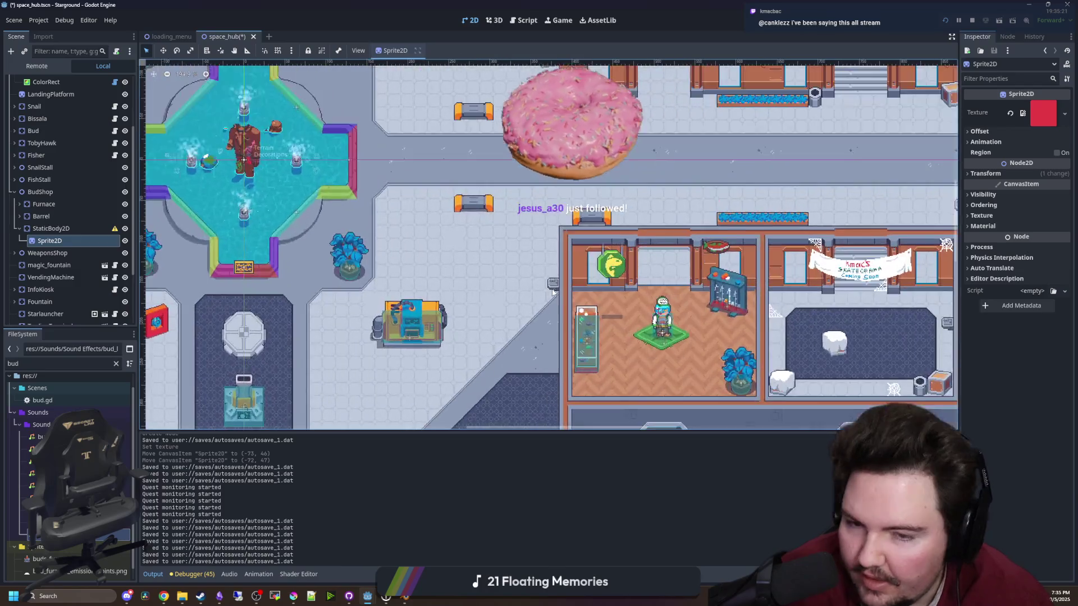
drag(553, 291, 382, 289)
scroll(525, 311, up, 7)
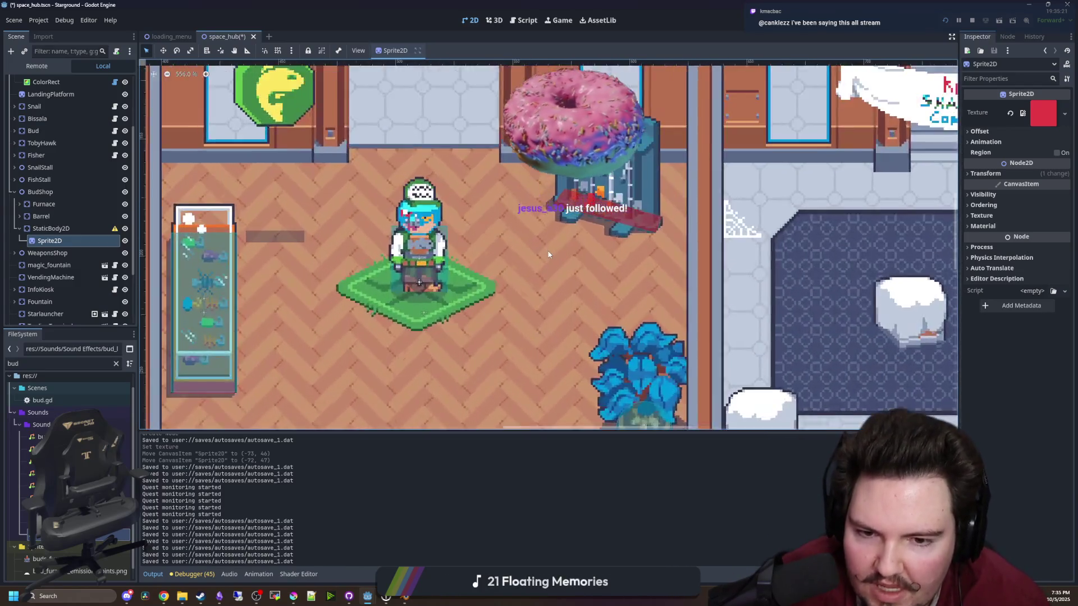
scroll(523, 250, down, 9)
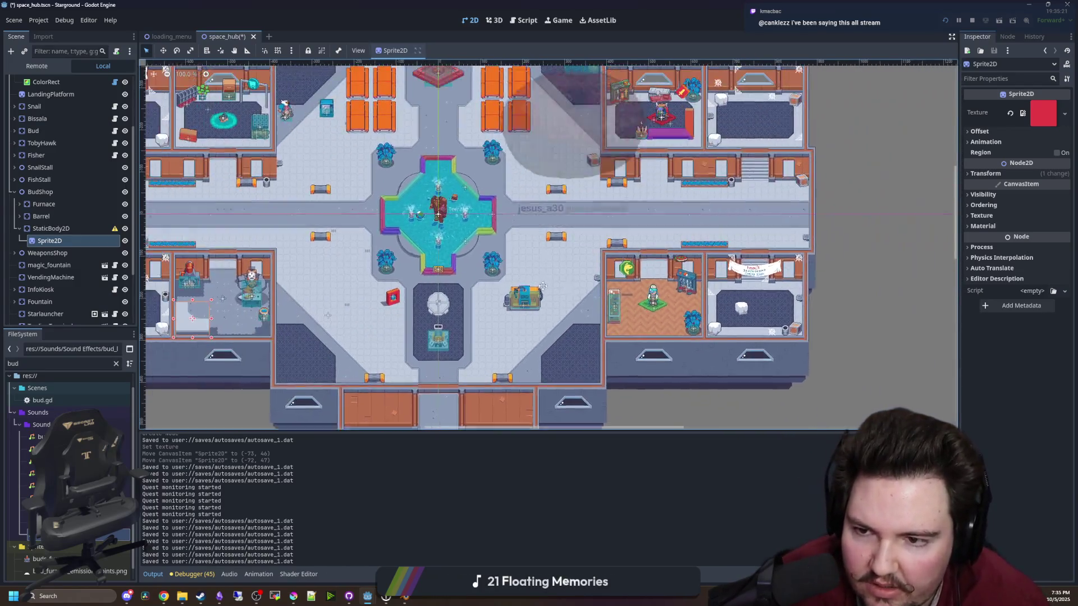
drag(408, 270, 425, 308)
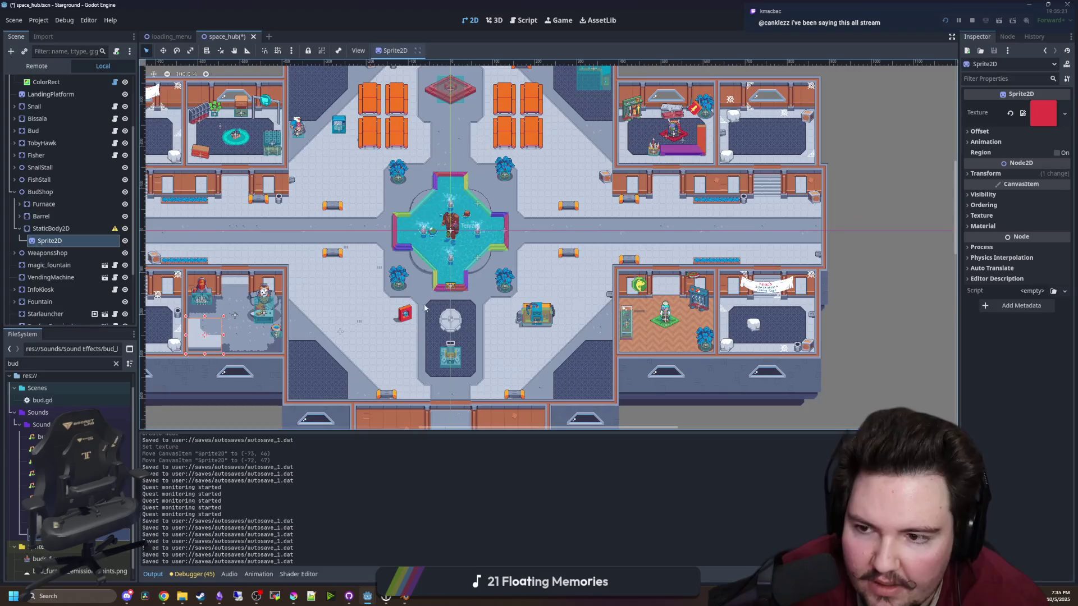
scroll(292, 314, up, 8)
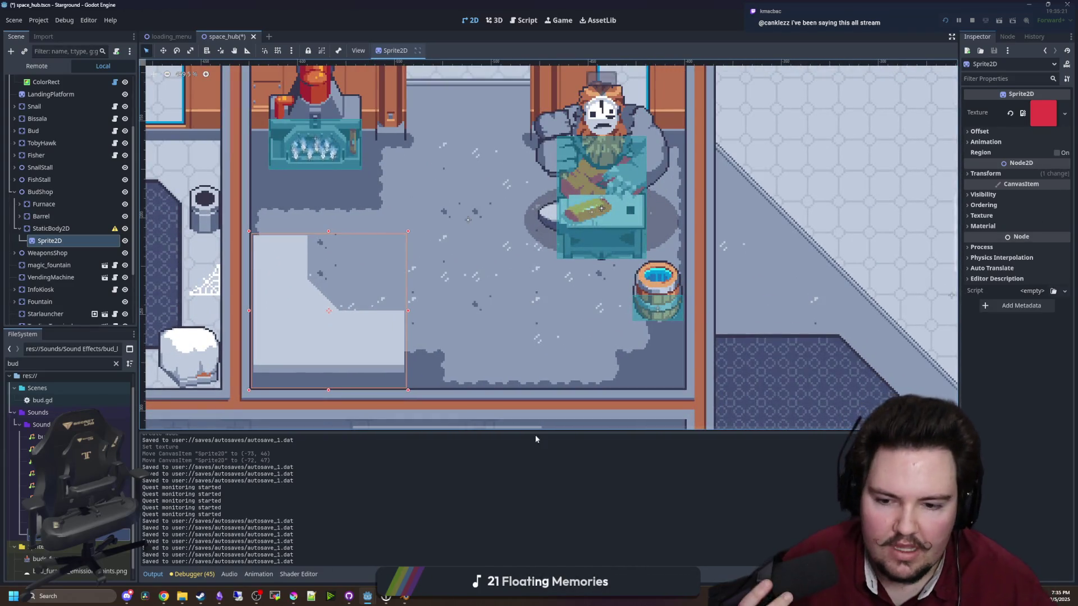
click(116, 363)
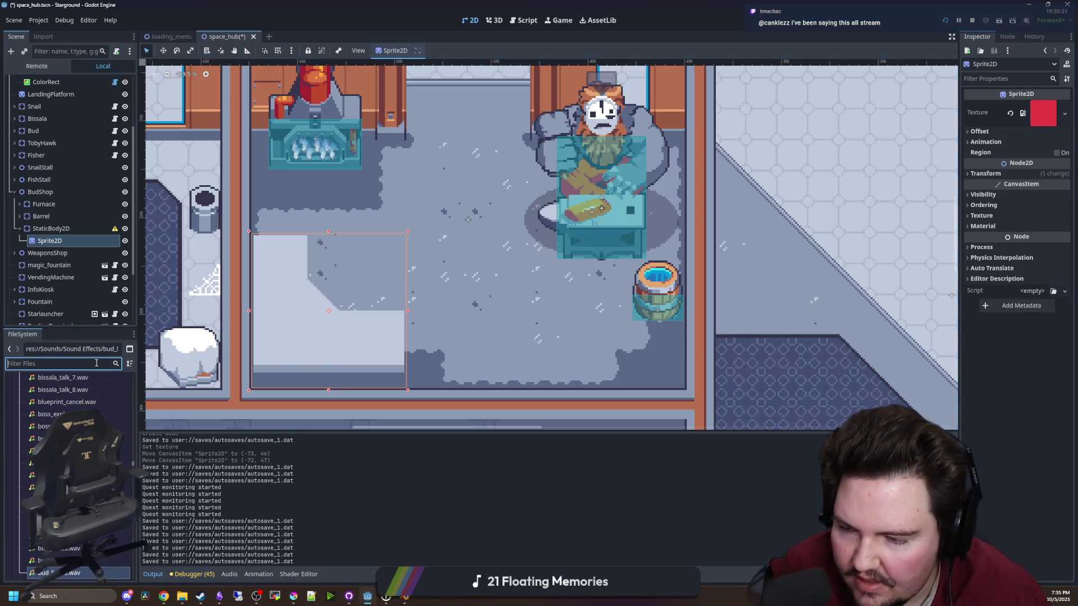
Filter the FileSystem for 'items', open items_table.gd and place the caret among the item entries
text(items)
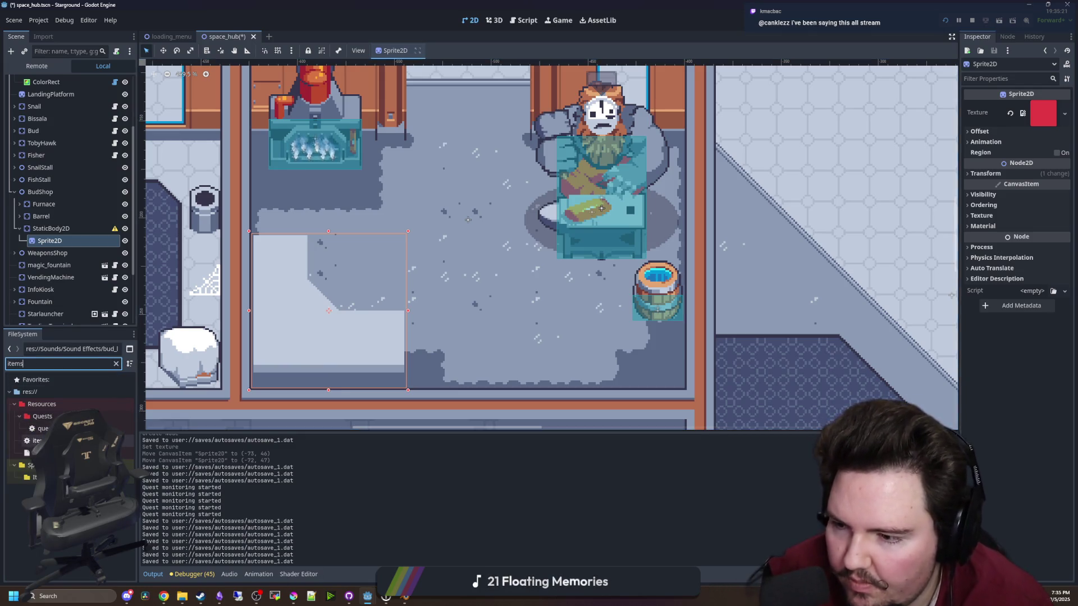
double_click(37, 440)
click(469, 337)
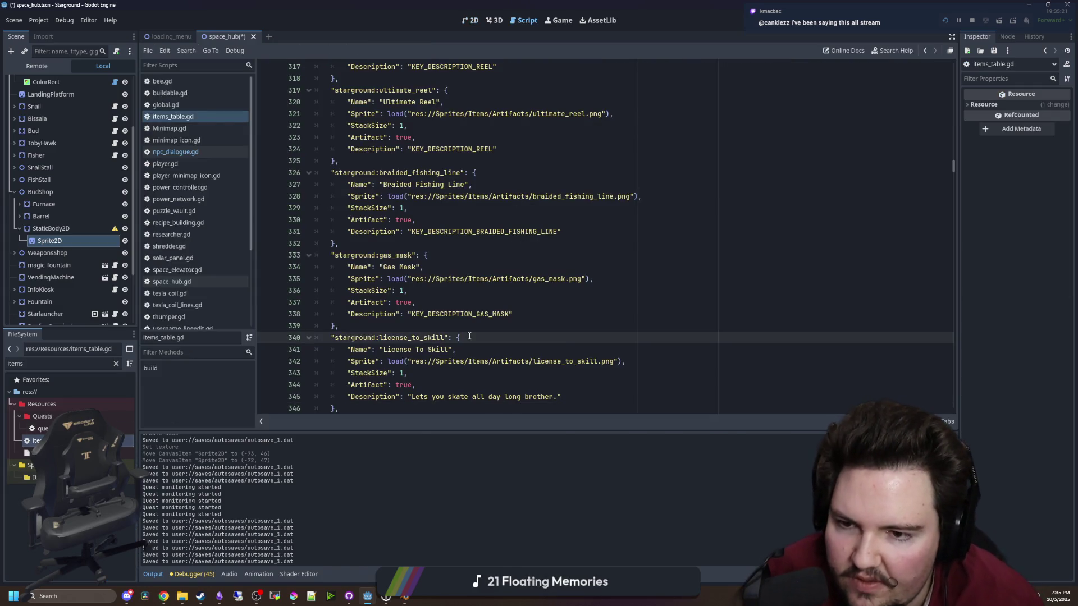
click(532, 327)
click(482, 290)
click(430, 243)
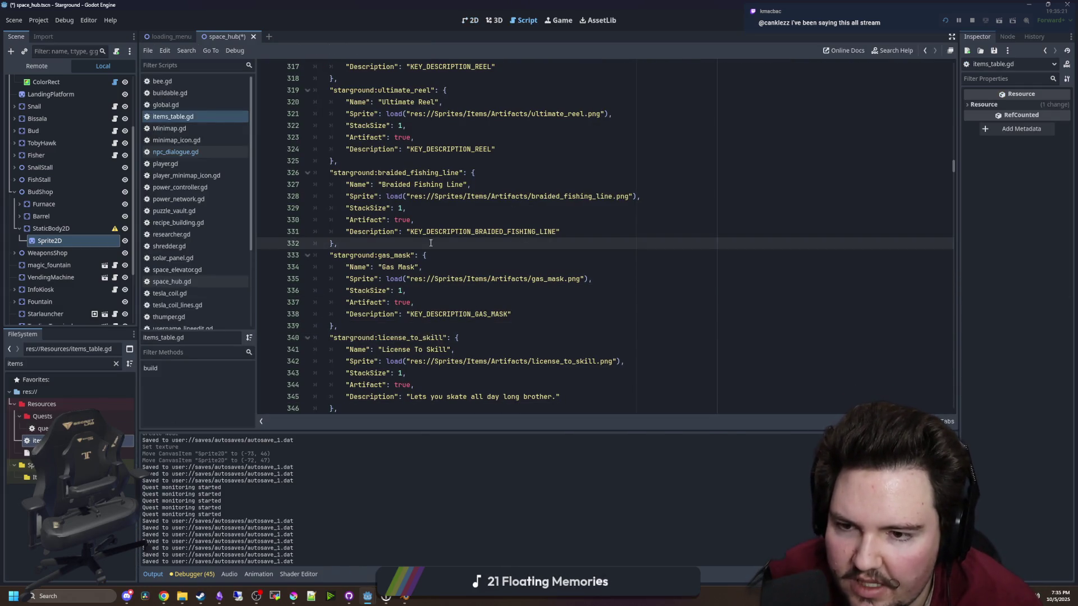
Scroll through items_table.gd, highlighting the Gas Mask and Pogo Stick entries
scroll(431, 243, down, 2)
scroll(448, 272, up, 5)
scroll(432, 272, down, 2)
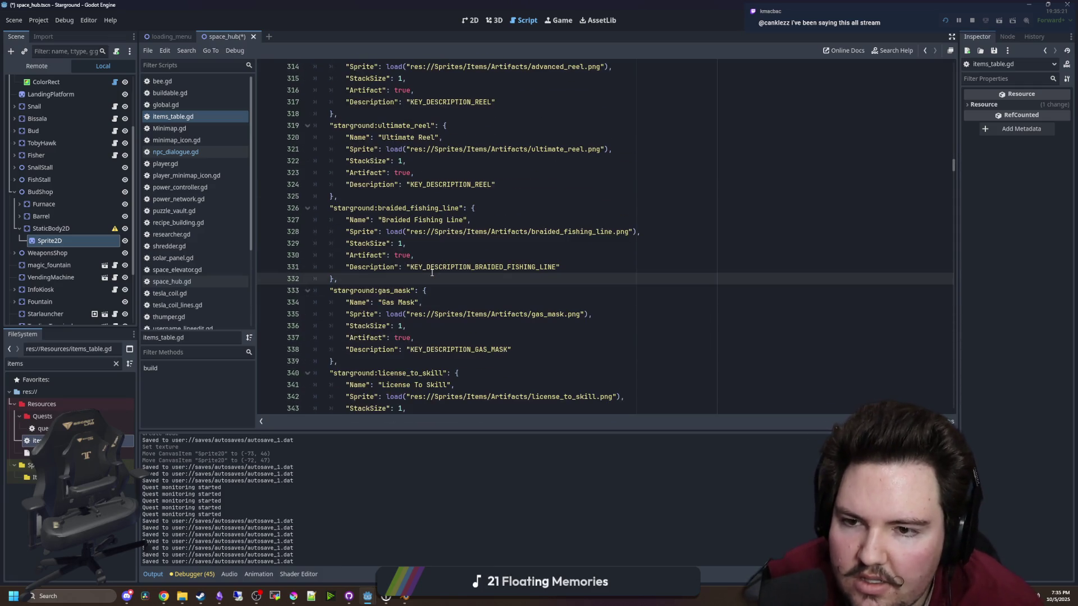
scroll(425, 269, down, 3)
mouse_move(348, 255)
mouse_down()
mouse_move(416, 255)
mouse_move(510, 314)
mouse_move(323, 255)
mouse_up()
click(558, 314)
click(398, 268)
scroll(397, 273, down, 3)
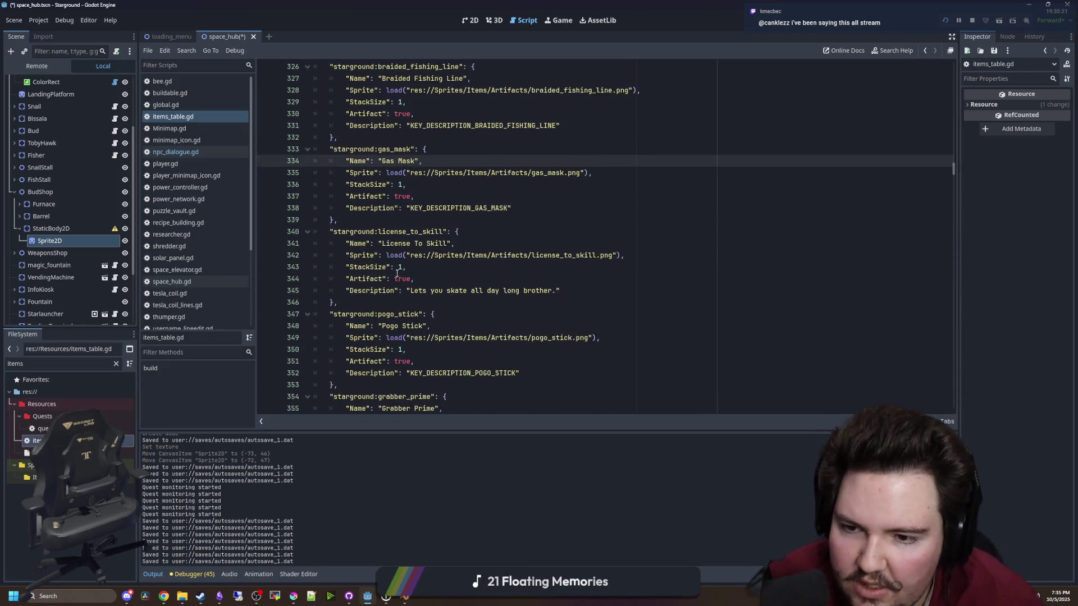
scroll(347, 302, down, 2)
mouse_move(521, 302)
mouse_down()
mouse_move(393, 303)
mouse_move(262, 244)
mouse_up()
click(393, 244)
Scroll further to review the Grabber Prime and Exoskeleton entries, then shrink the Godot window
scroll(393, 235, down, 5)
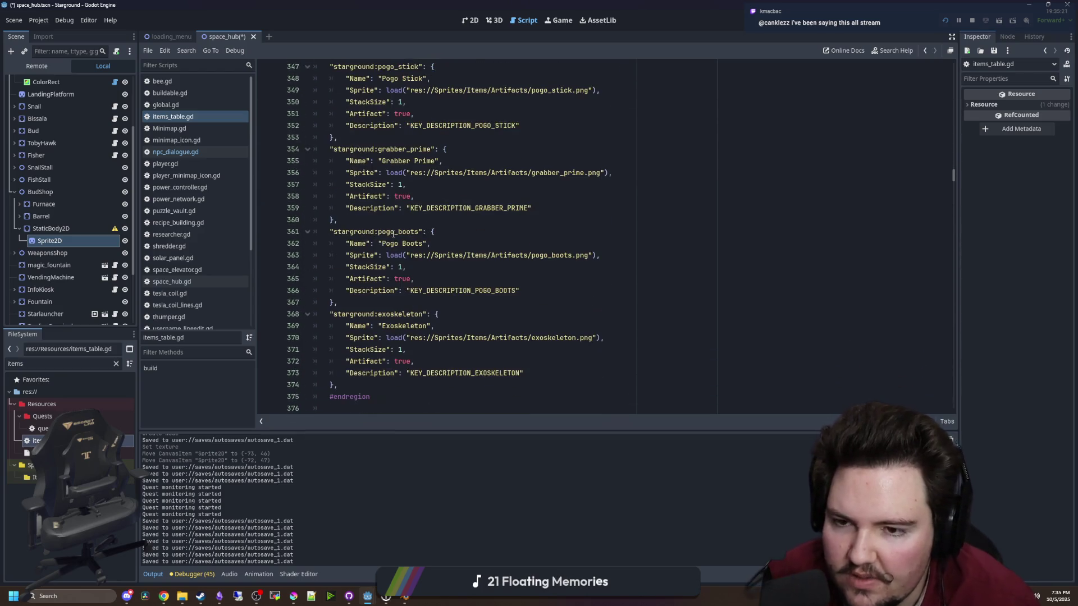
scroll(449, 299, up, 6)
scroll(450, 299, down, 7)
scroll(411, 219, up, 3)
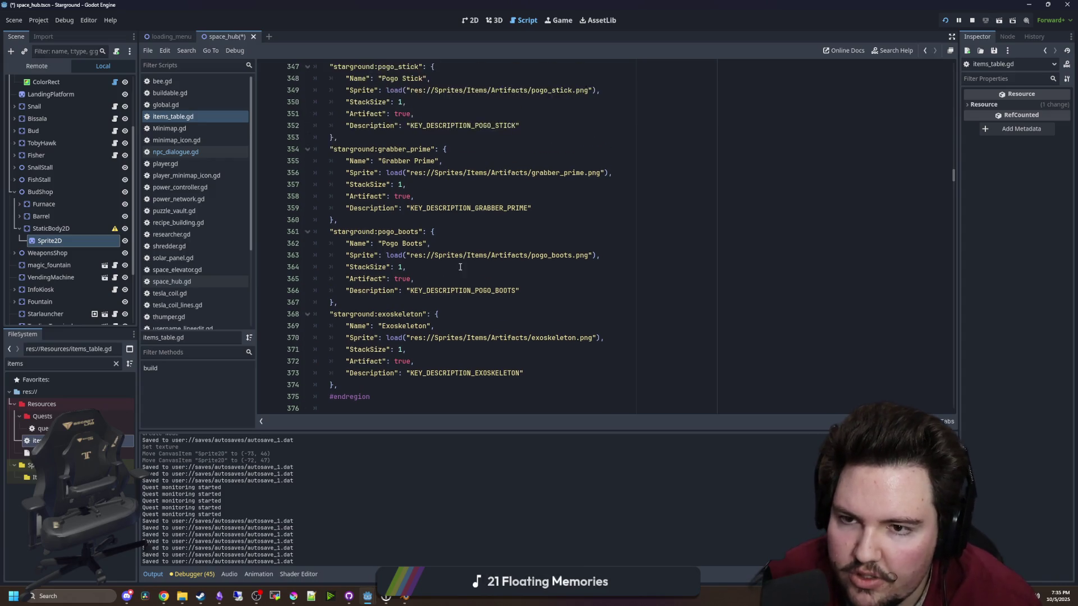
shift+click(371, 193)
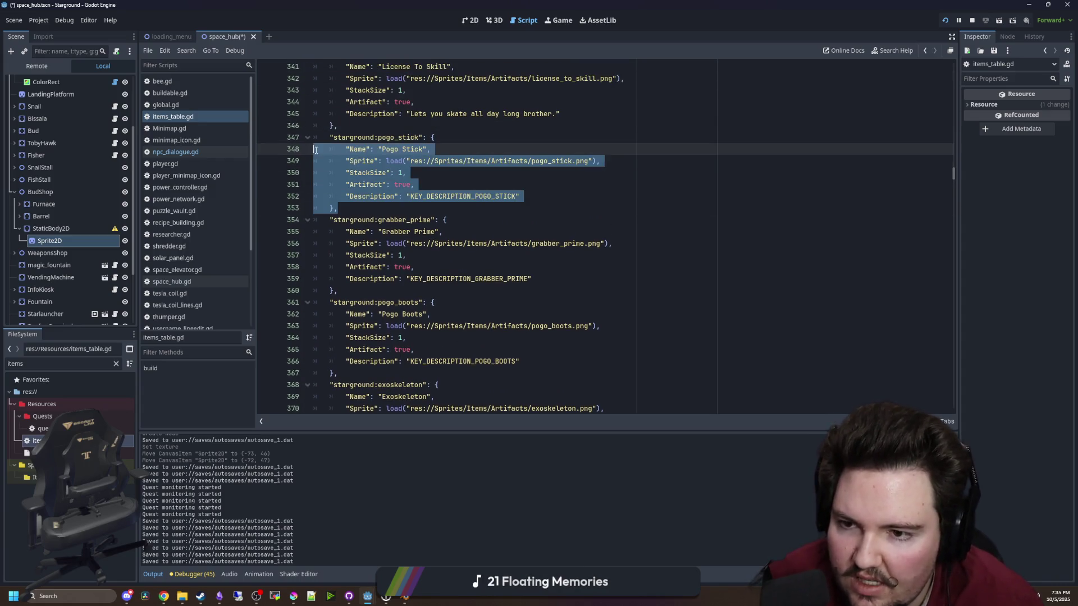
click(357, 161)
scroll(388, 216, down, 2)
drag(388, 217, 334, 150)
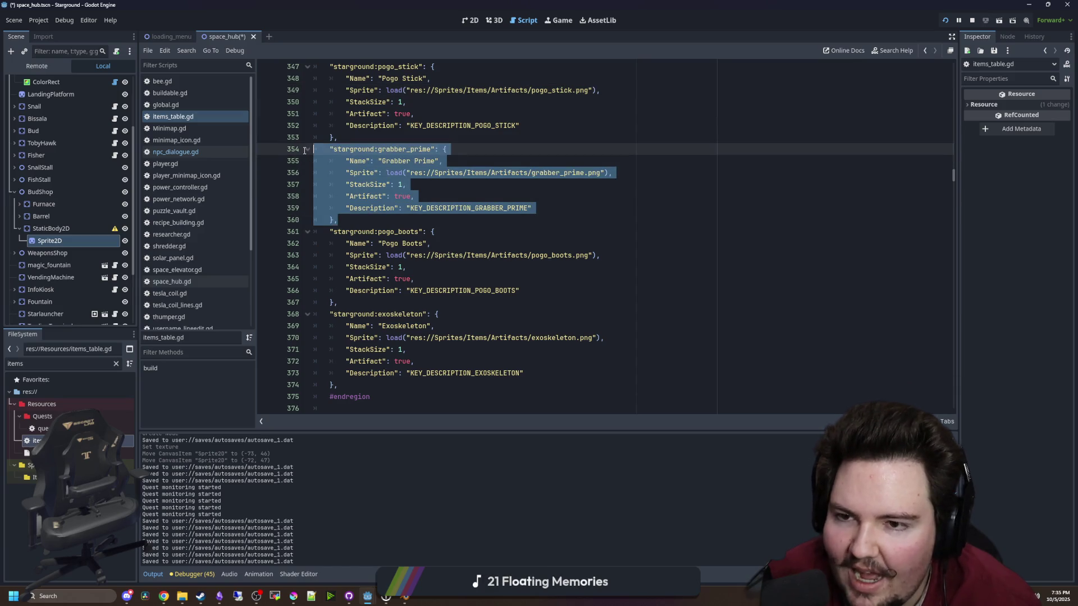
click(419, 187)
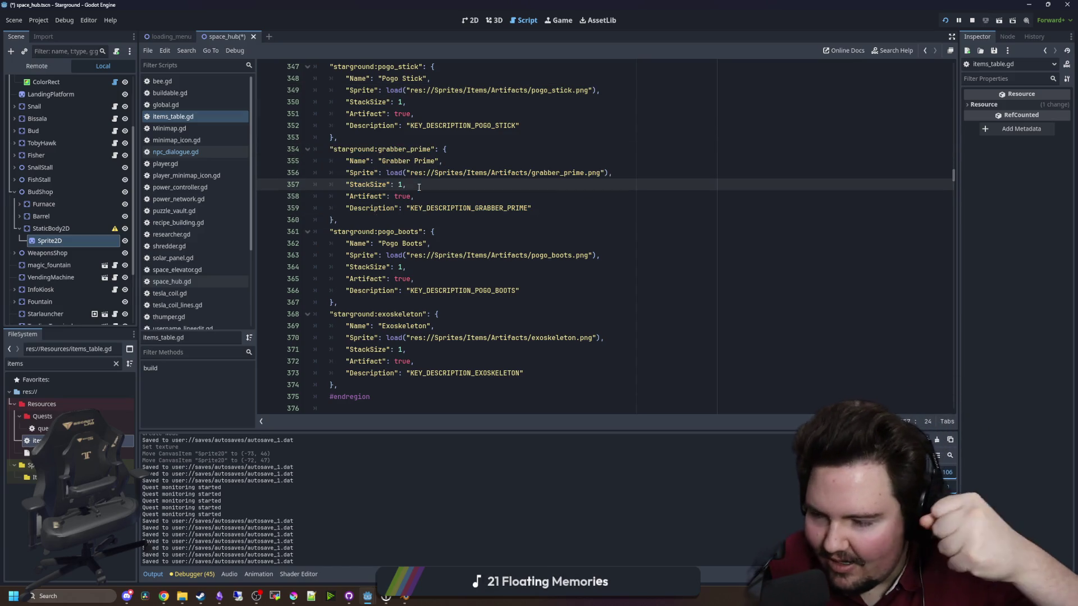
scroll(415, 211, down, 1)
scroll(387, 331, down, 1)
drag(387, 318, 331, 243)
click(411, 220)
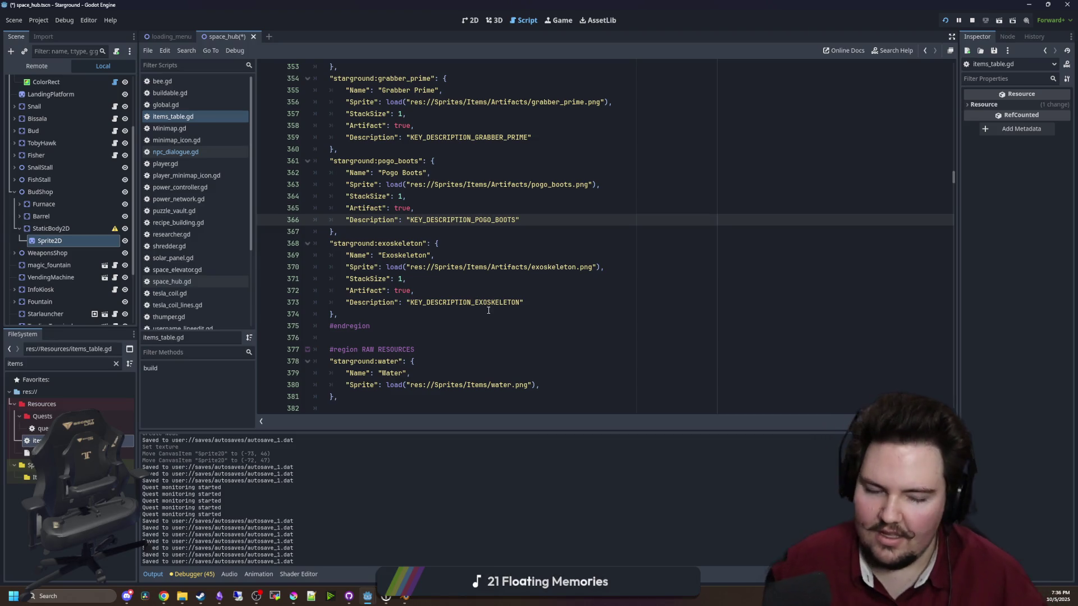
key(super+Down)
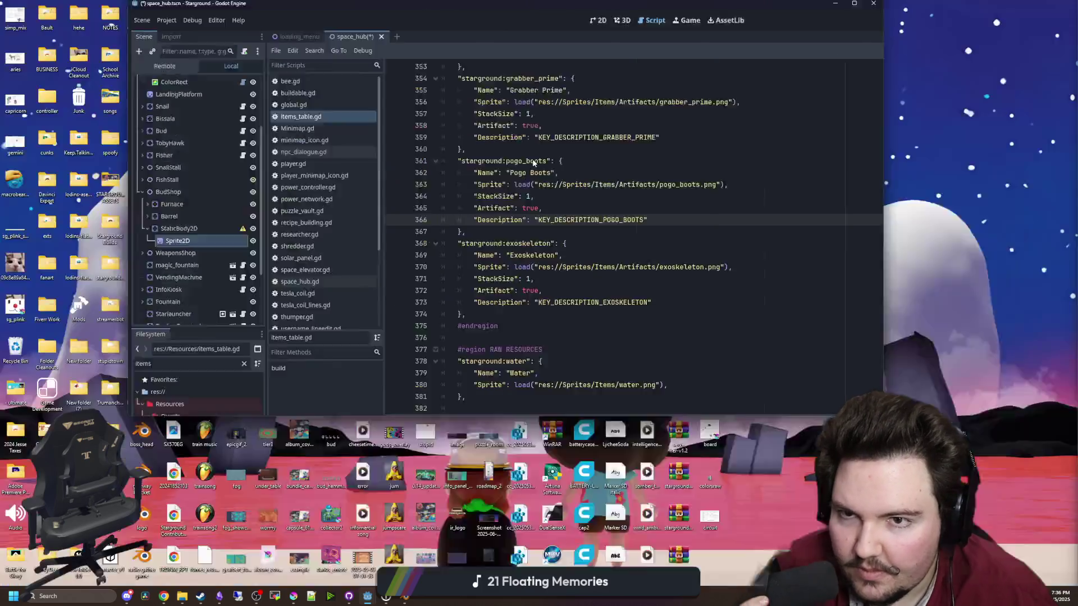
Bring Godot back full screen on the 2D view and save the space_hub scene
key(super+Down)
drag(594, 528, 462, 5)
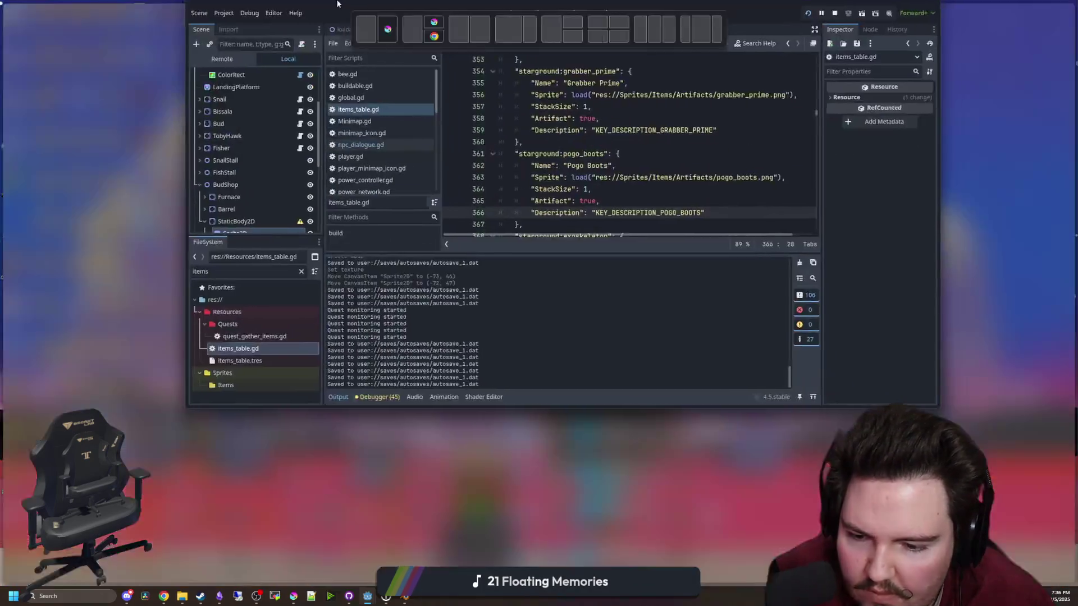
click(470, 20)
scroll(393, 278, down, 2)
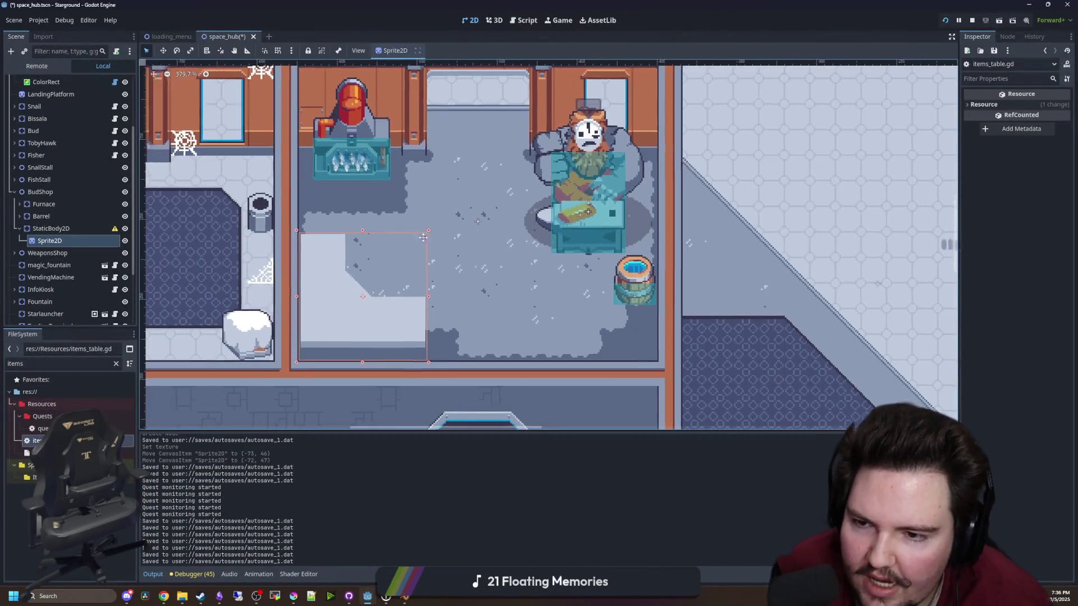
key(ctrl+s)
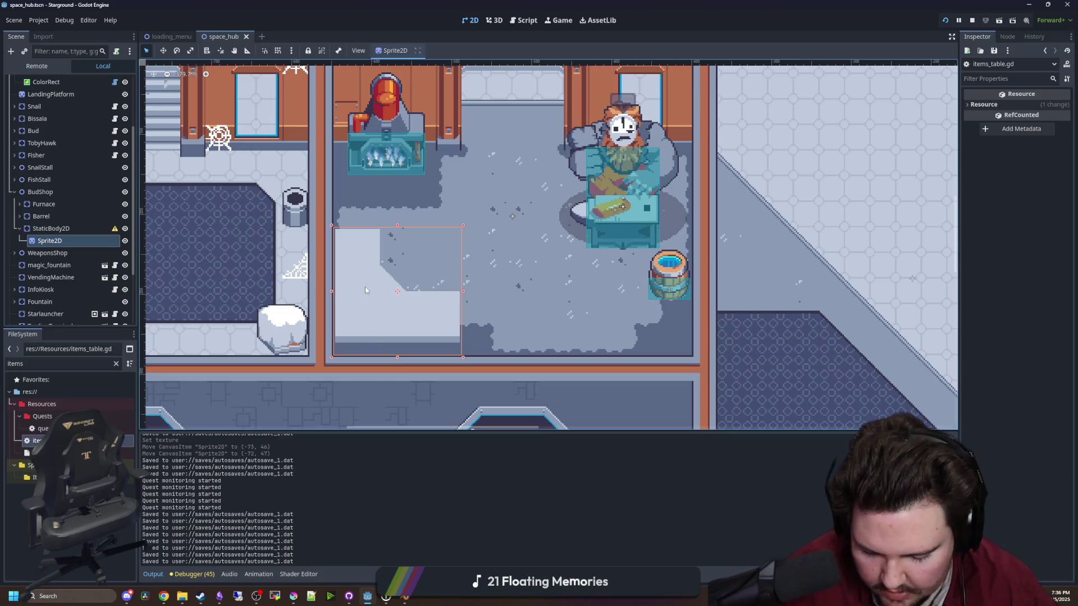
Pan over the BudShop room to check the bench sprite, then go to artifact_merging_bench.png
drag(418, 233, 461, 295)
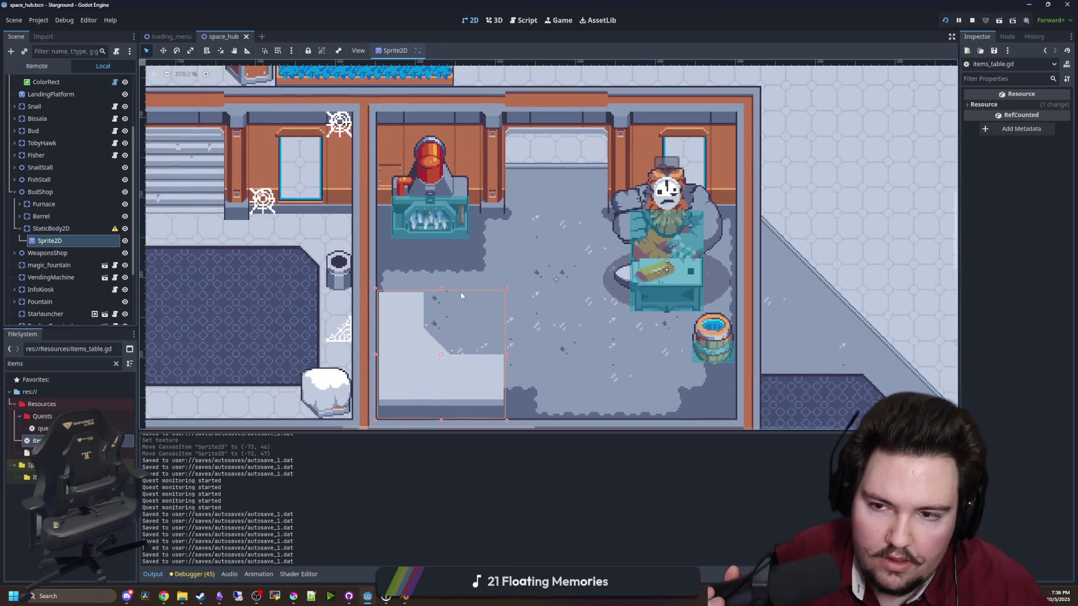
mouse_move(292, 599)
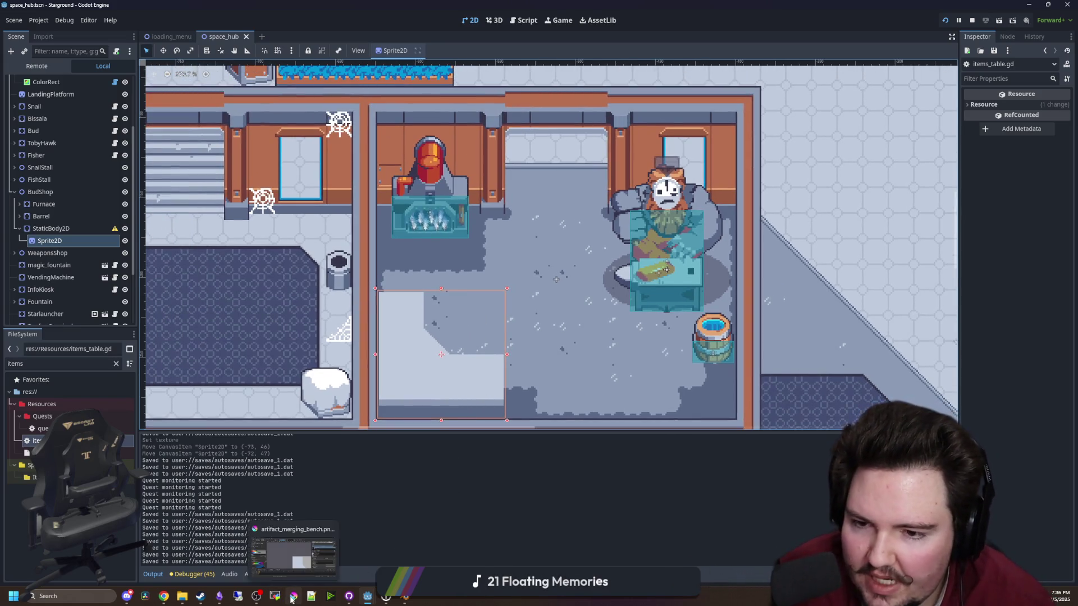
click(293, 553)
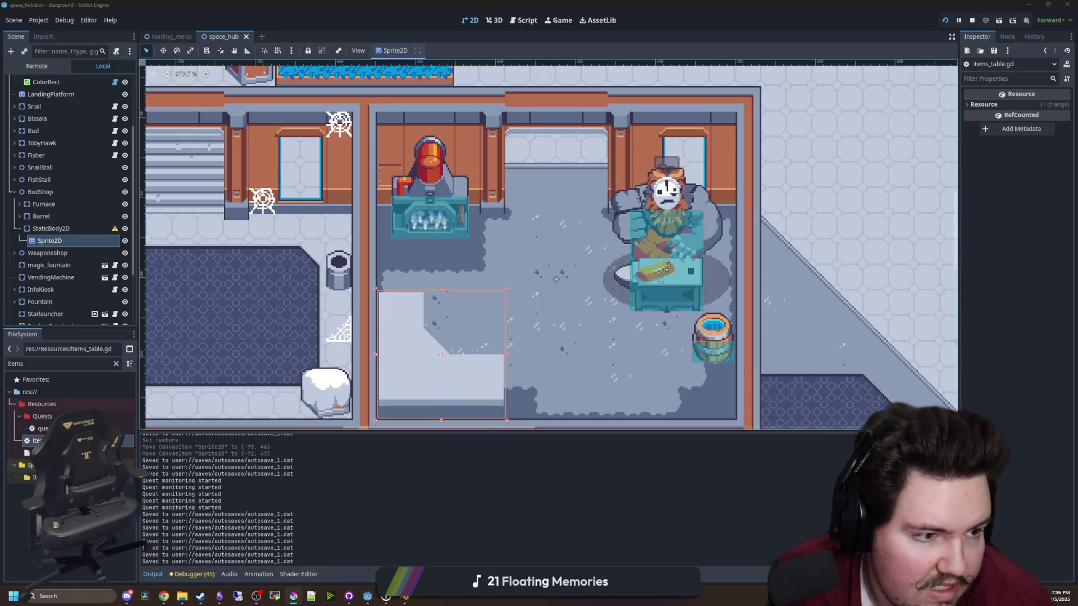
Sample the pale grey from the vise and undo the last brush stroke
scroll(430, 446, up, 1)
scroll(482, 388, down, 1)
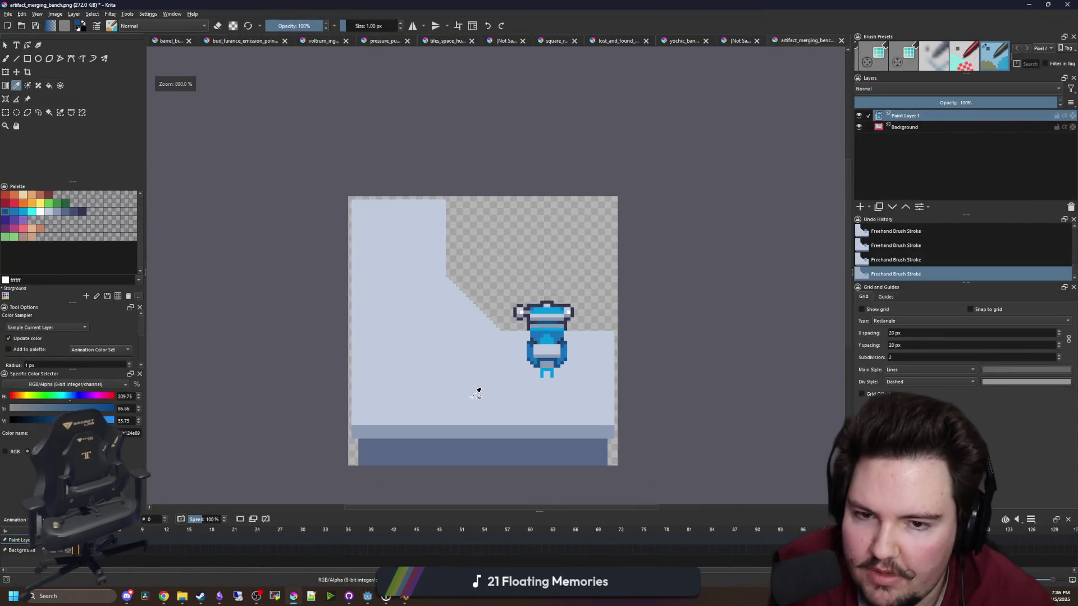
scroll(575, 330, up, 4)
scroll(342, 341, down, 4)
scroll(486, 339, up, 1)
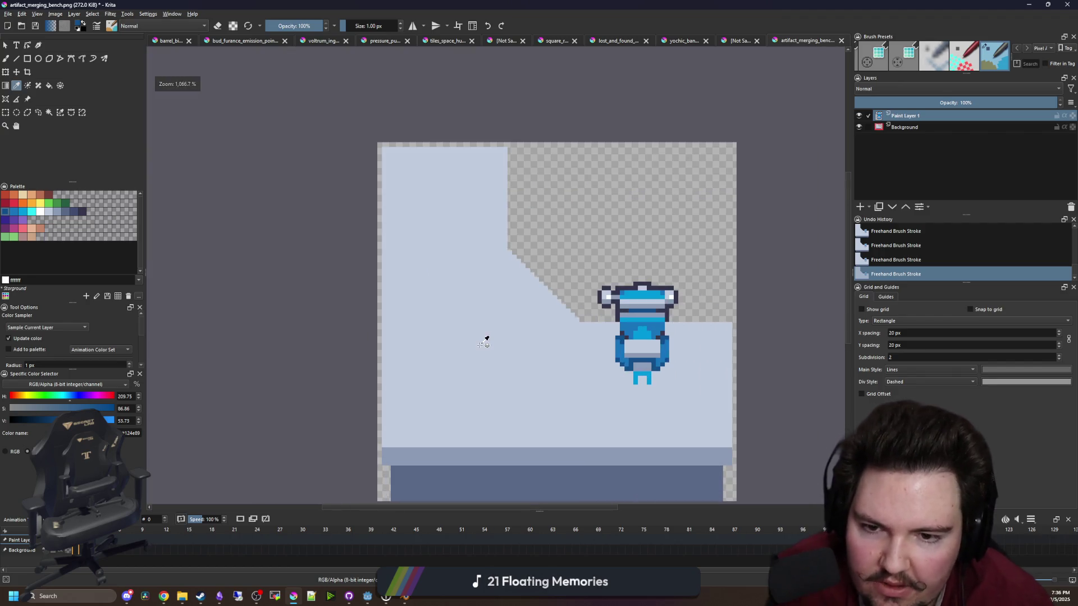
scroll(524, 336, up, 1)
scroll(604, 362, up, 2)
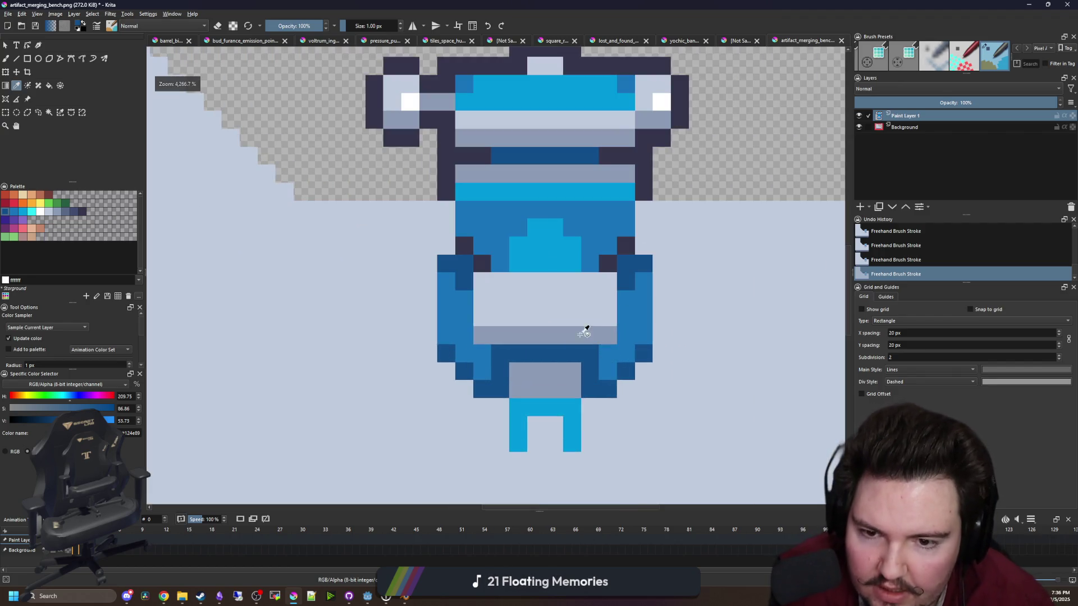
click(584, 329)
key(b)
key(ctrl+z)
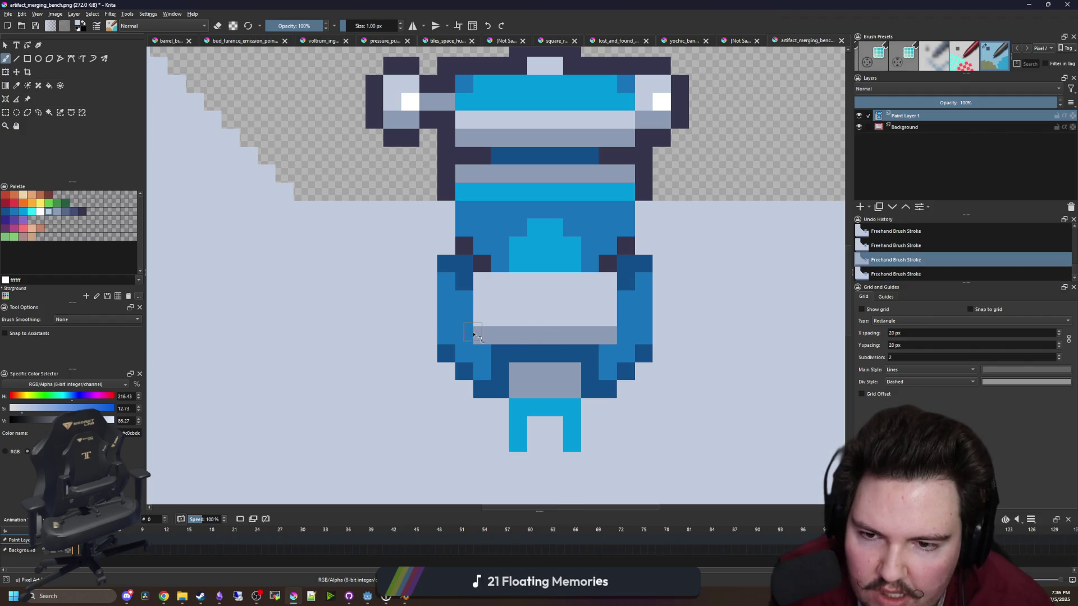
Add a new empty Paint Layer 2 above the vise layer
scroll(500, 315, down, 6)
scroll(552, 296, up, 2)
scroll(552, 297, down, 2)
scroll(572, 286, up, 1)
scroll(674, 253, down, 1)
scroll(741, 218, up, 1)
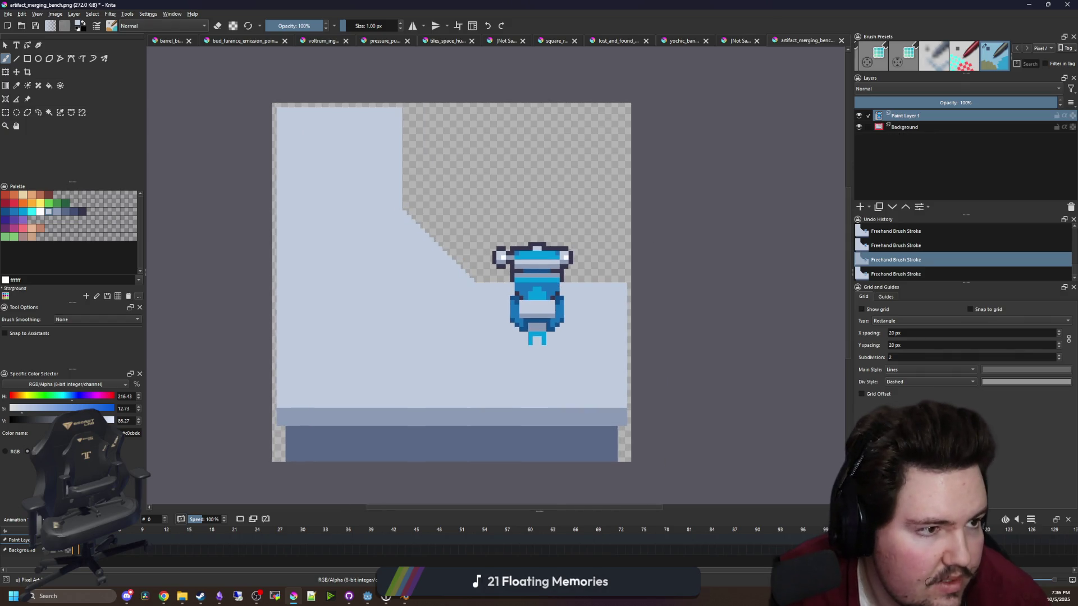
key(alt+Tab)
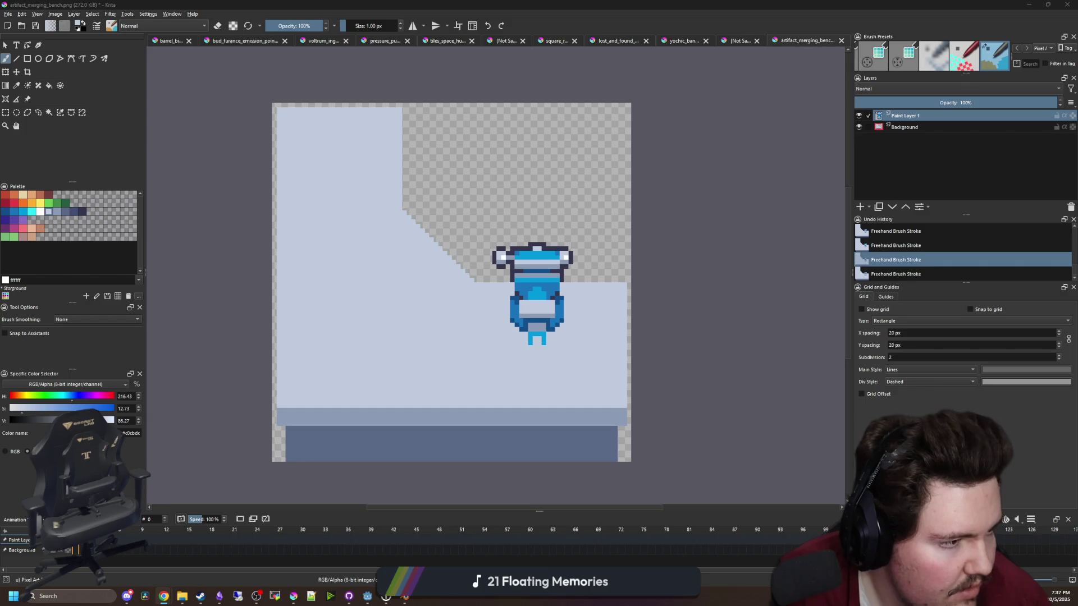
scroll(312, 260, up, 5)
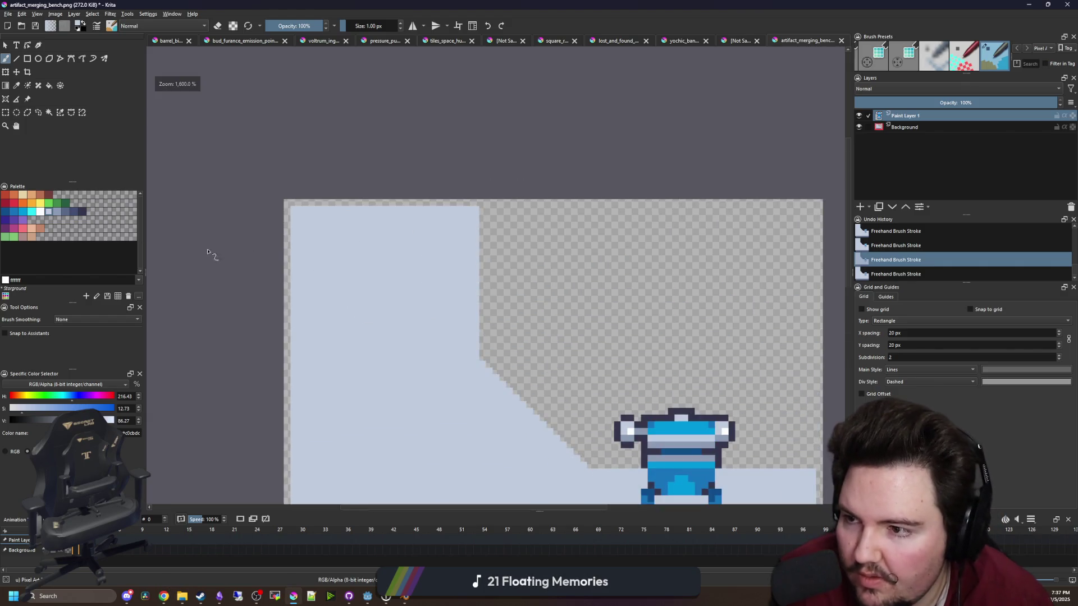
click(858, 207)
scroll(577, 264, up, 1)
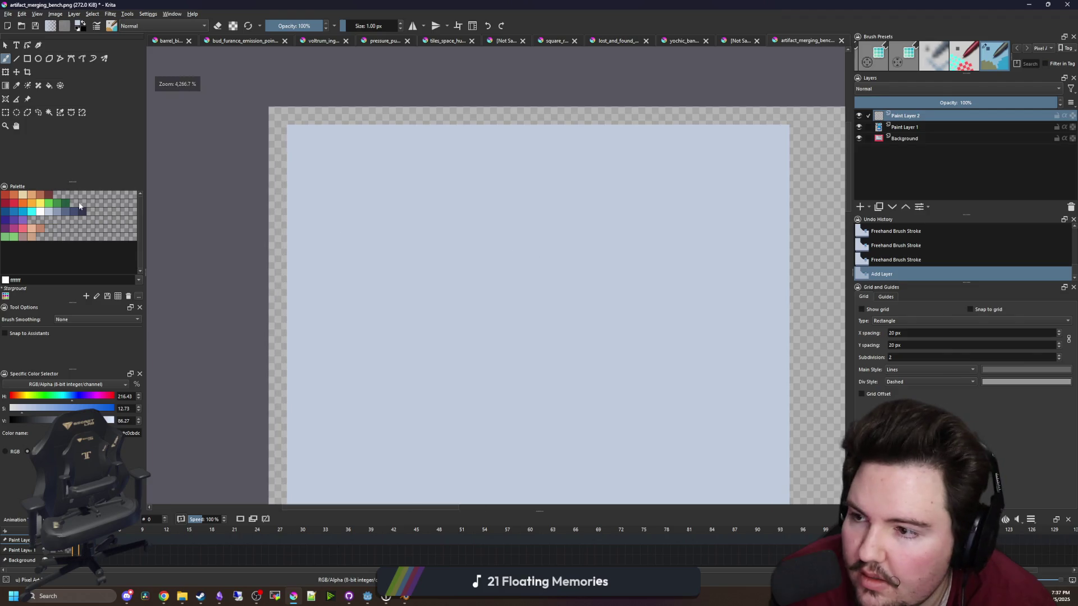
Pick red and draw the diagonal outline stroke, redrawing it after one undo
click(18, 204)
scroll(457, 235, down, 1)
mouse_move(582, 176)
mouse_down()
mouse_move(448, 364)
mouse_move(356, 313)
mouse_up()
key(ctrl+z)
mouse_move(603, 170)
mouse_down()
mouse_move(443, 359)
mouse_move(368, 331)
mouse_move(557, 160)
mouse_move(480, 143)
mouse_move(381, 305)
mouse_move(391, 297)
mouse_up()
scroll(475, 161, up, 1)
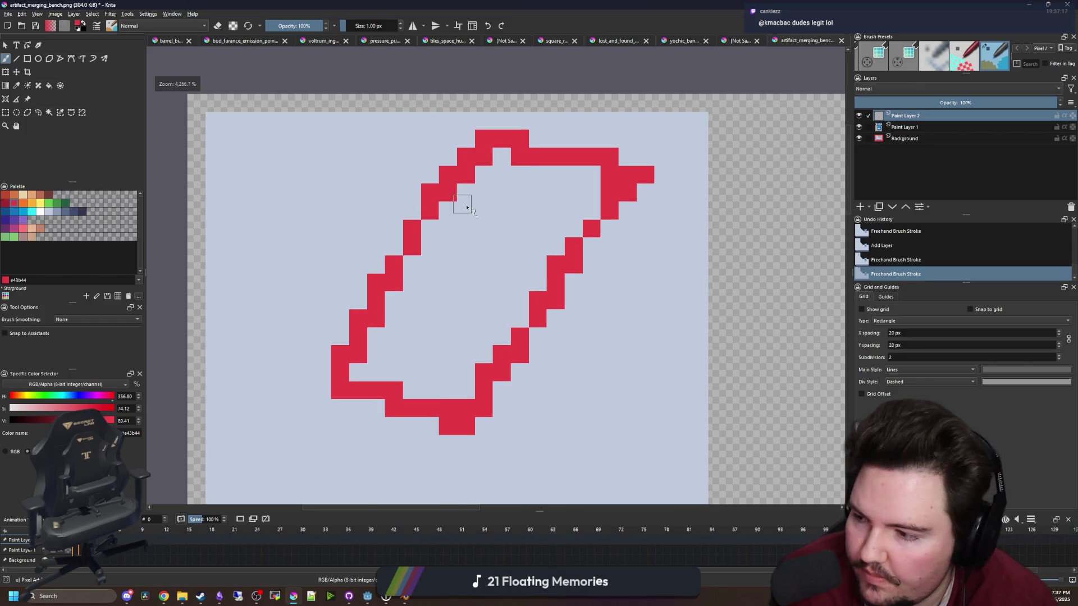
scroll(397, 218, down, 1)
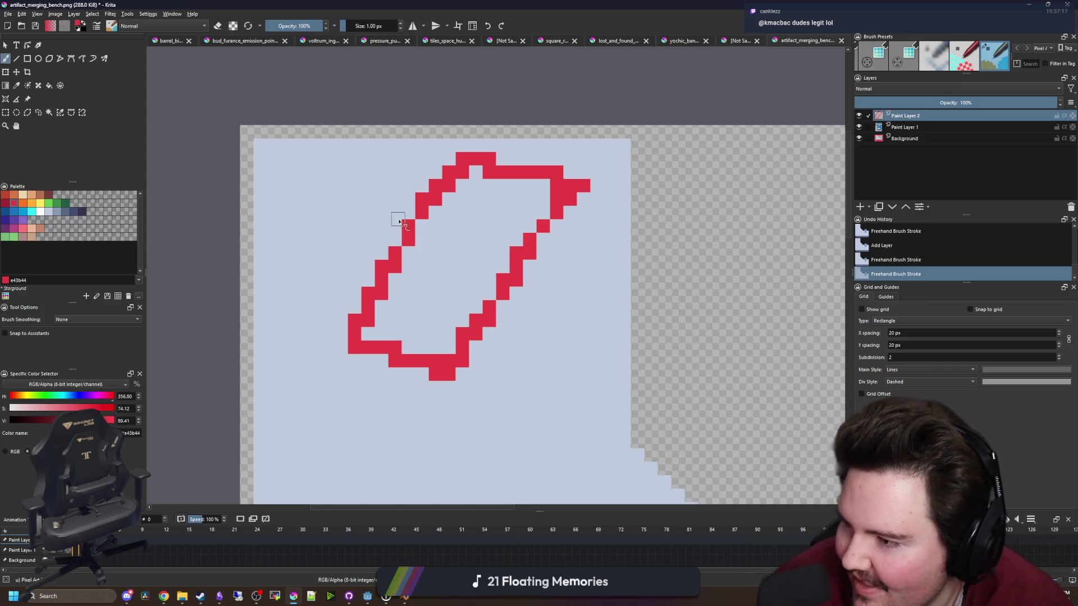
Tidy the outline's left edge pixels and add a red pixel at its top-left
key(p)
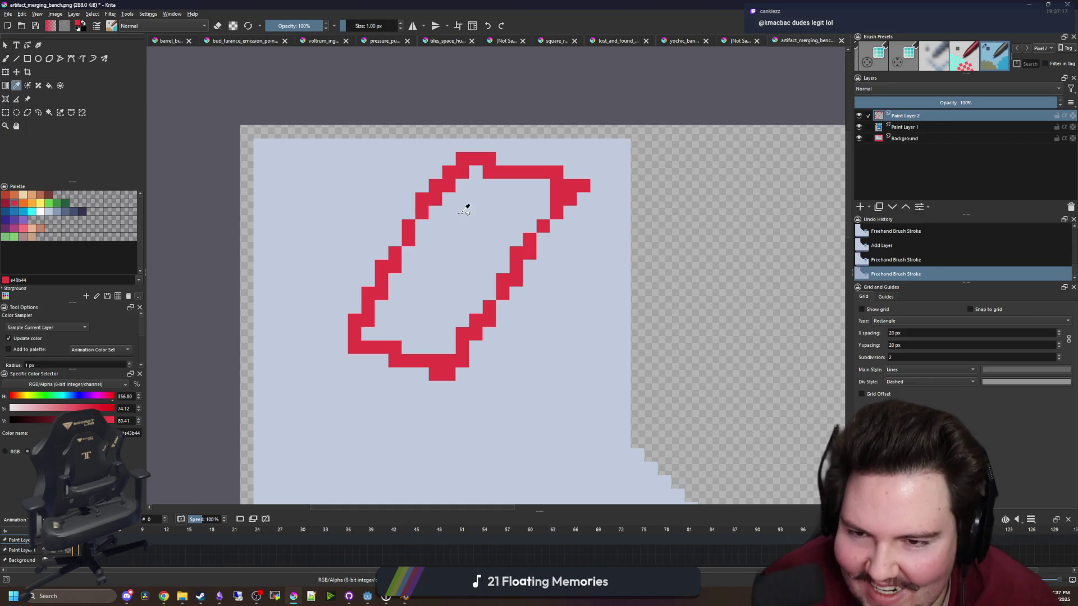
scroll(466, 205, up, 3)
scroll(474, 246, down, 2)
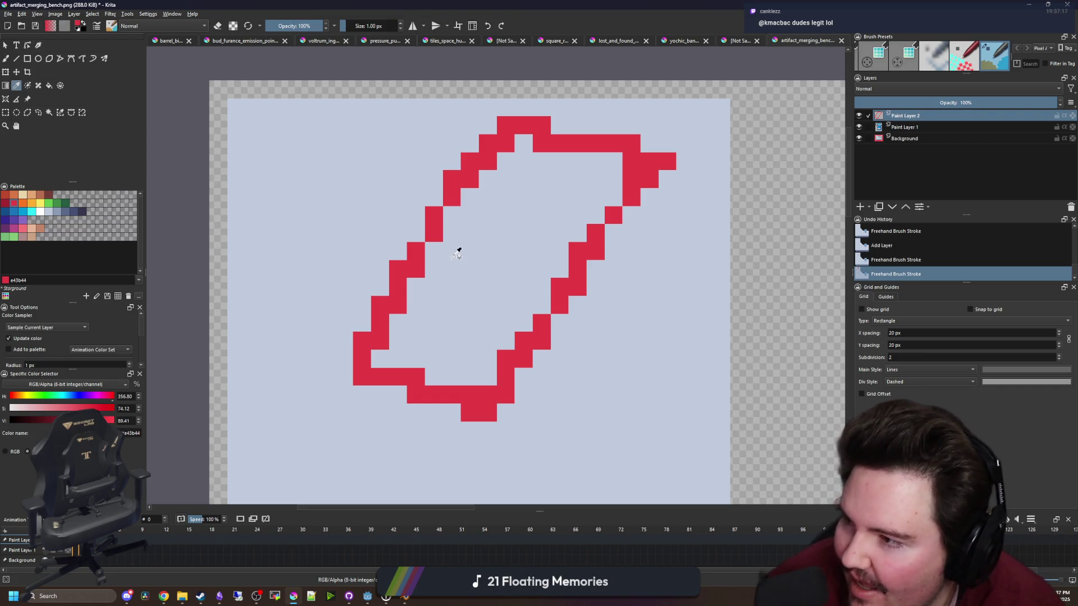
scroll(449, 295, up, 2)
key(b)
click(393, 314)
click(393, 308)
click(397, 308)
click(375, 343)
click(357, 380)
scroll(382, 315, up, 3)
drag(404, 273, 438, 250)
key(p)
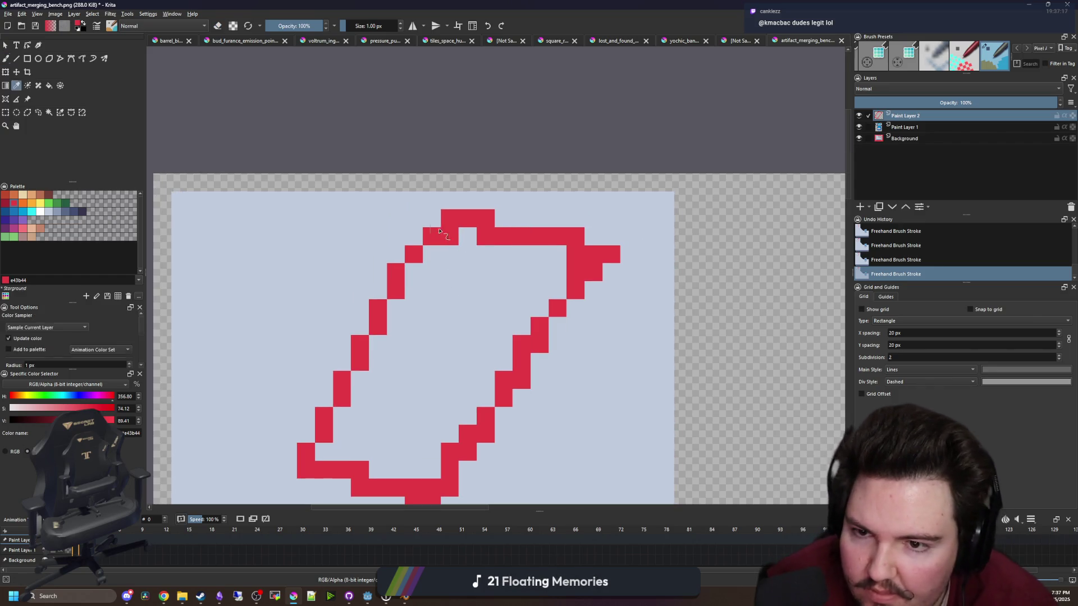
key(b)
click(433, 219)
Erase stray pixels from the top row, bottom and lower-right of the outline
key(e)
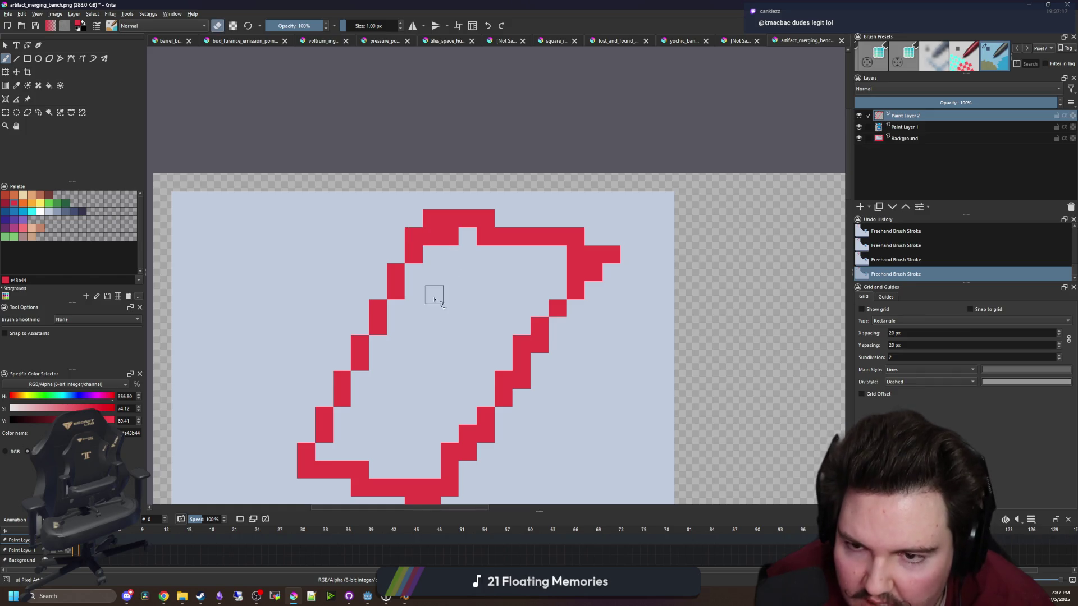
scroll(481, 249, down, 2)
click(479, 192)
click(462, 192)
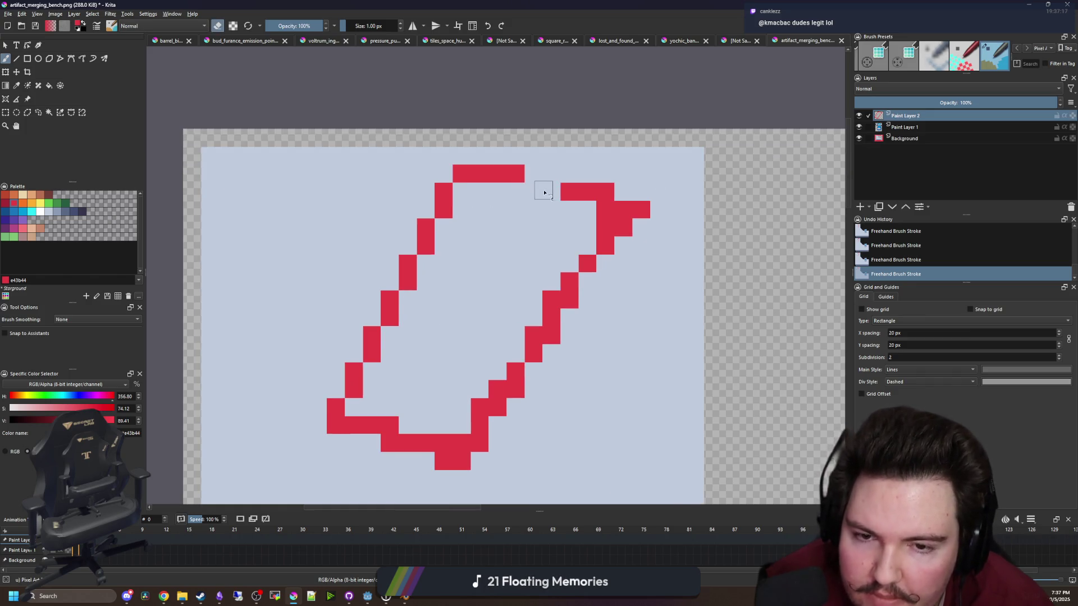
key(e)
scroll(435, 282, down, 1)
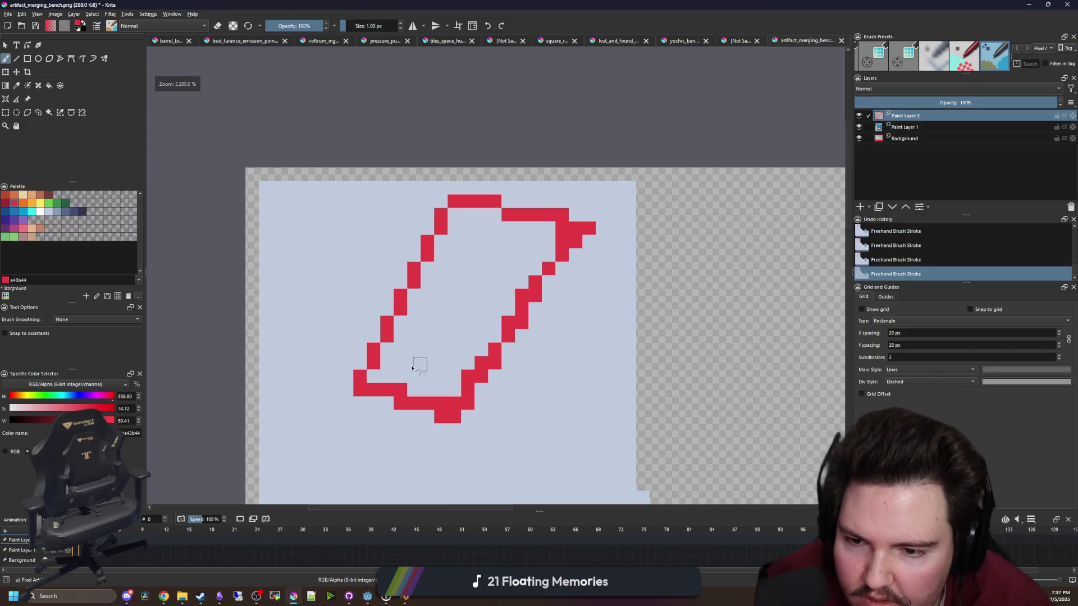
scroll(426, 382, up, 1)
key(e)
drag(466, 405, 446, 403)
click(400, 387)
click(485, 369)
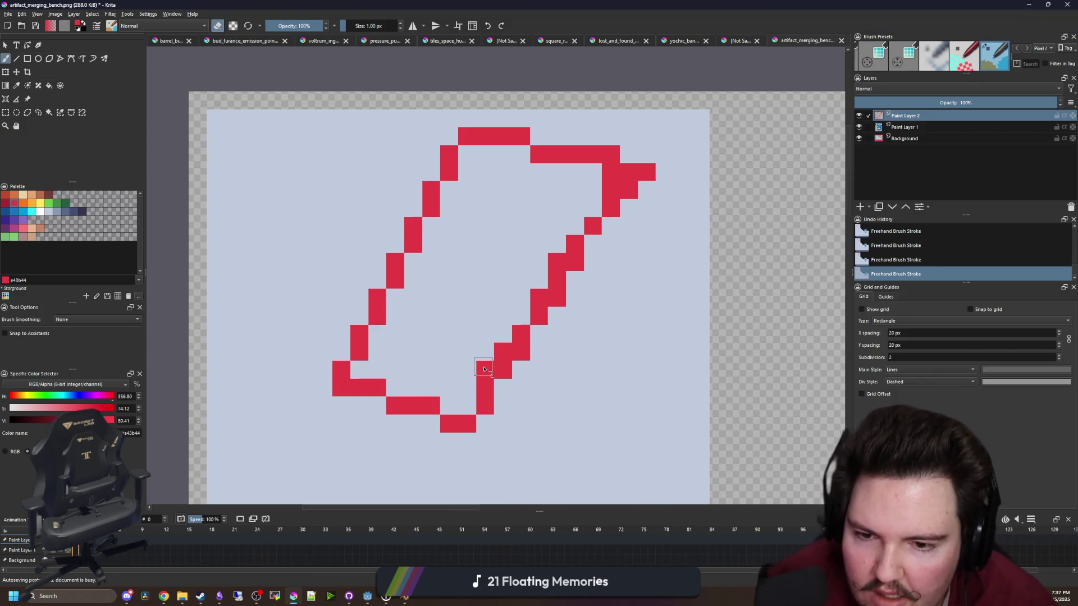
click(503, 351)
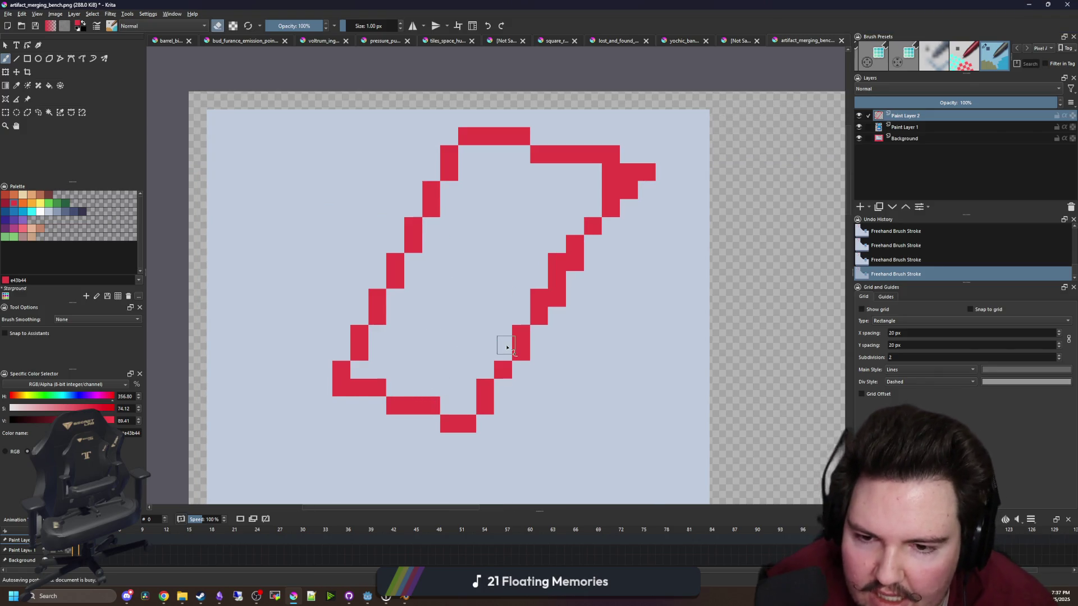
key(e)
click(503, 387)
Erase and redraw the upper-right edge, rounding off the top-right corner
key(e)
click(485, 387)
click(557, 296)
mouse_move(564, 268)
mouse_down()
mouse_move(599, 233)
mouse_move(625, 163)
mouse_move(614, 187)
mouse_move(652, 172)
mouse_up()
key(e)
drag(577, 238, 611, 156)
scroll(424, 241, down, 1)
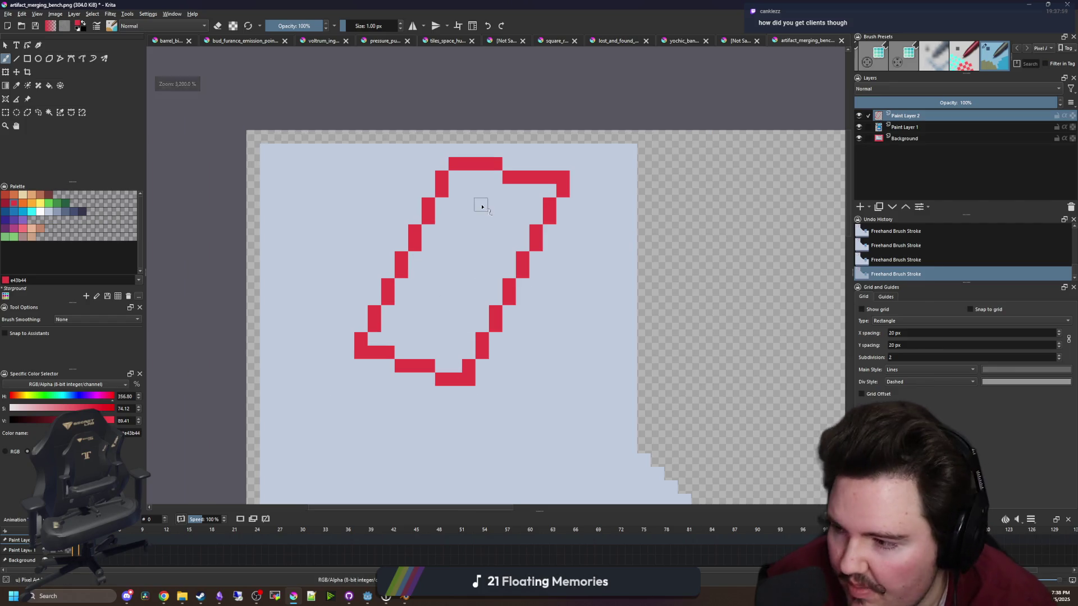
scroll(482, 206, up, 1)
click(573, 225)
drag(557, 225, 501, 208)
Clean up the top-right corner pixels and add pixels to the top-left corner
key(e)
click(503, 190)
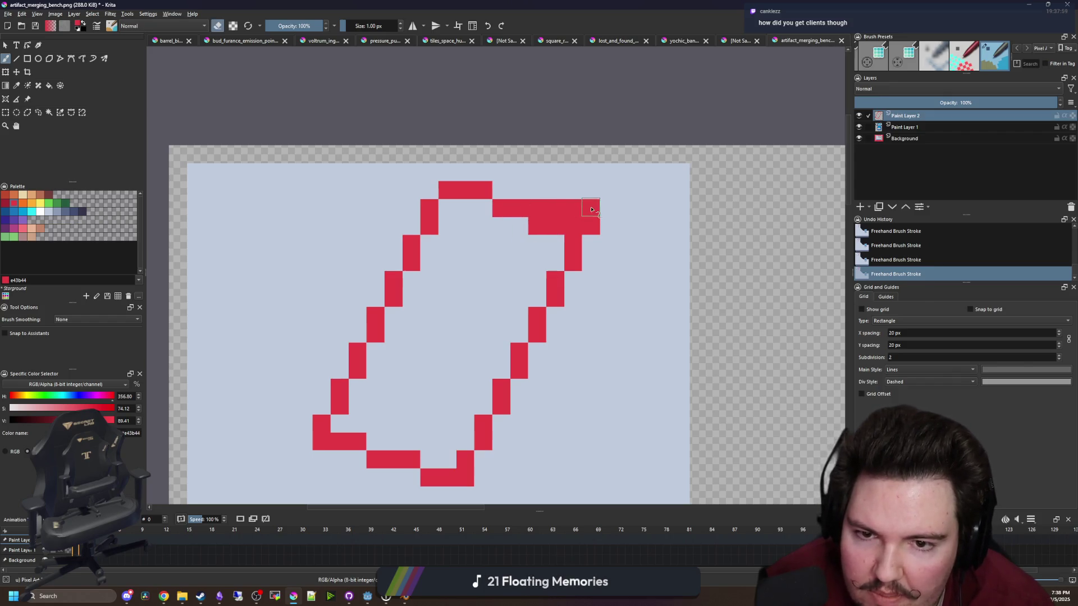
drag(592, 209, 538, 204)
click(592, 224)
scroll(484, 262, down, 4)
scroll(483, 261, up, 3)
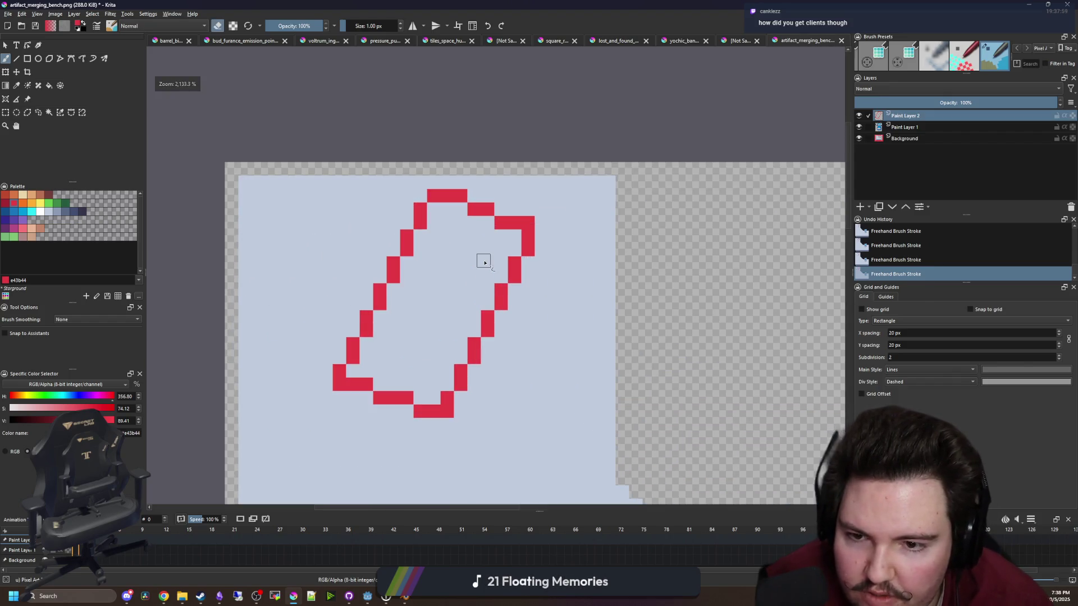
scroll(484, 203, up, 1)
click(453, 194)
key(e)
click(452, 212)
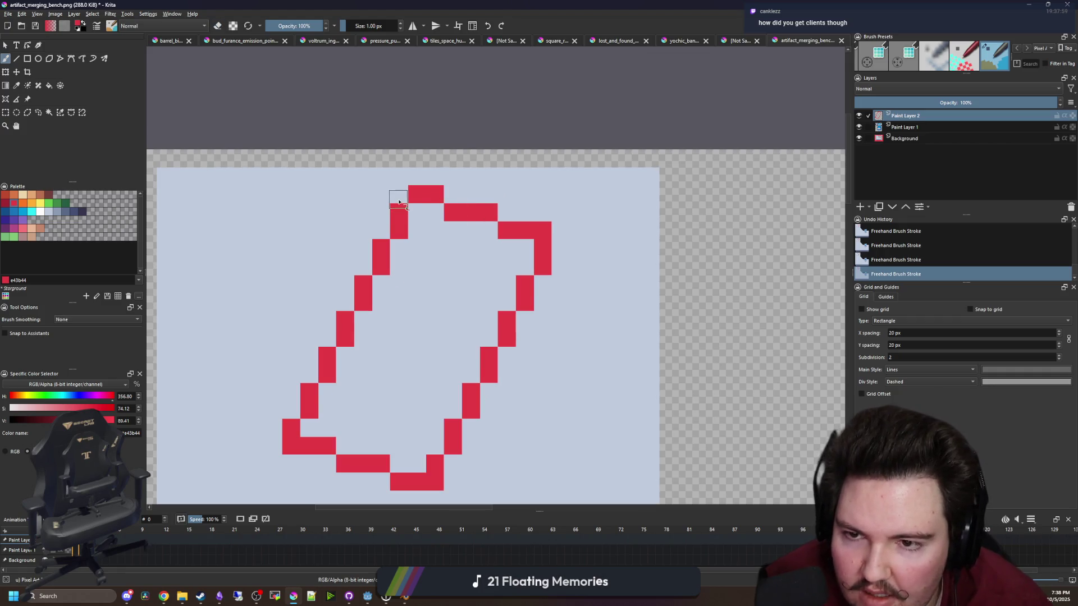
click(398, 195)
scroll(492, 288, down, 2)
scroll(493, 288, up, 1)
scroll(454, 349, down, 4)
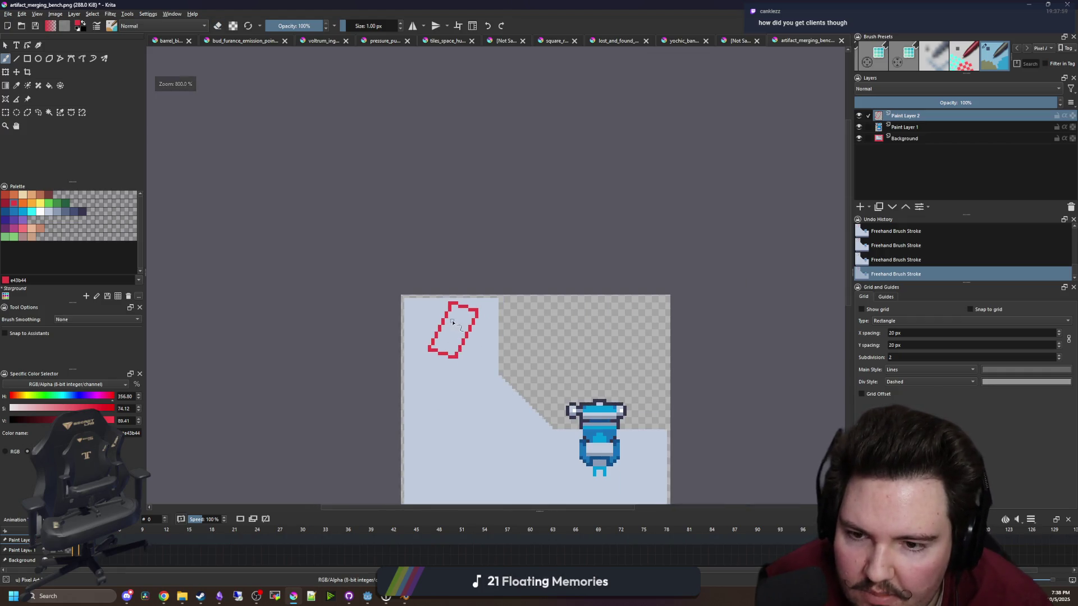
scroll(453, 322, up, 4)
scroll(505, 294, up, 1)
scroll(448, 279, down, 1)
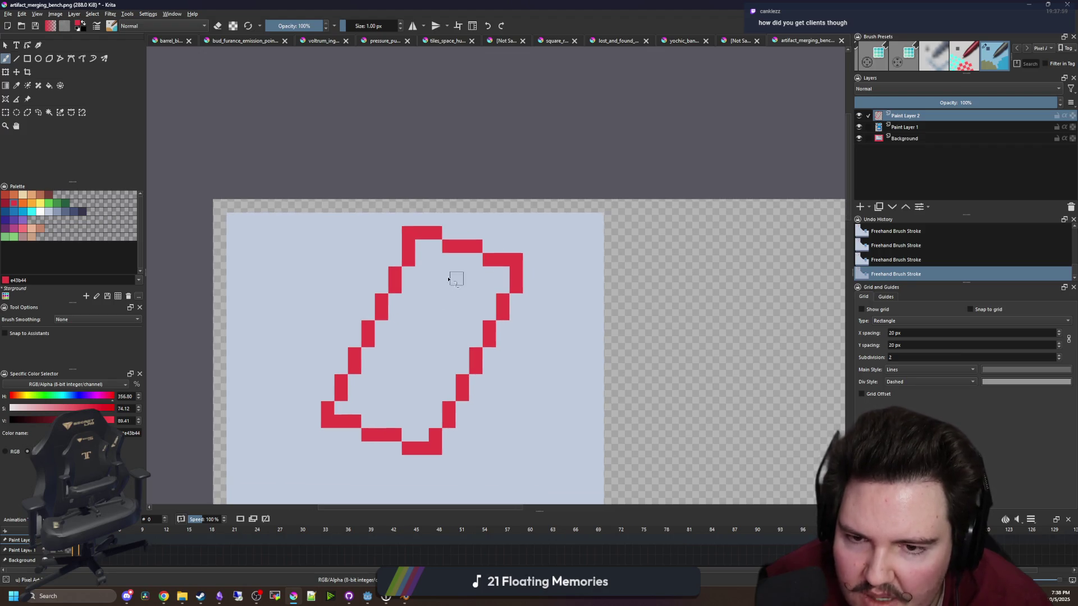
scroll(456, 288, up, 1)
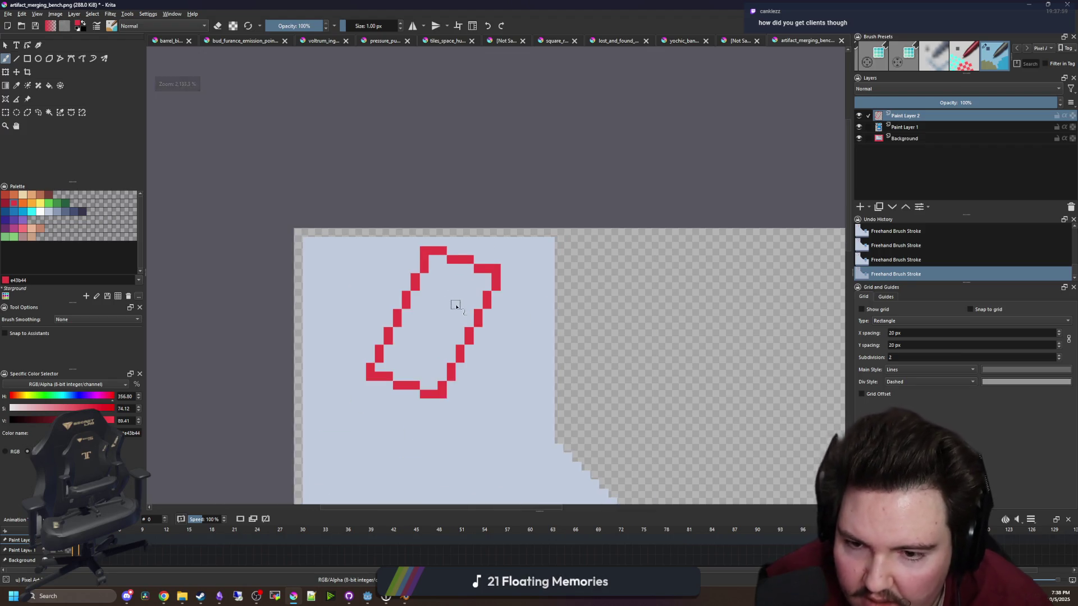
scroll(457, 304, up, 1)
Shift a short row of top outline pixels down by one pixel
key(ctrl+r)
mouse_move(393, 209)
mouse_down()
mouse_move(550, 243)
mouse_move(483, 247)
mouse_move(496, 242)
mouse_up()
key(t)
key(ctrl+shift+a)
scroll(438, 260, down, 2)
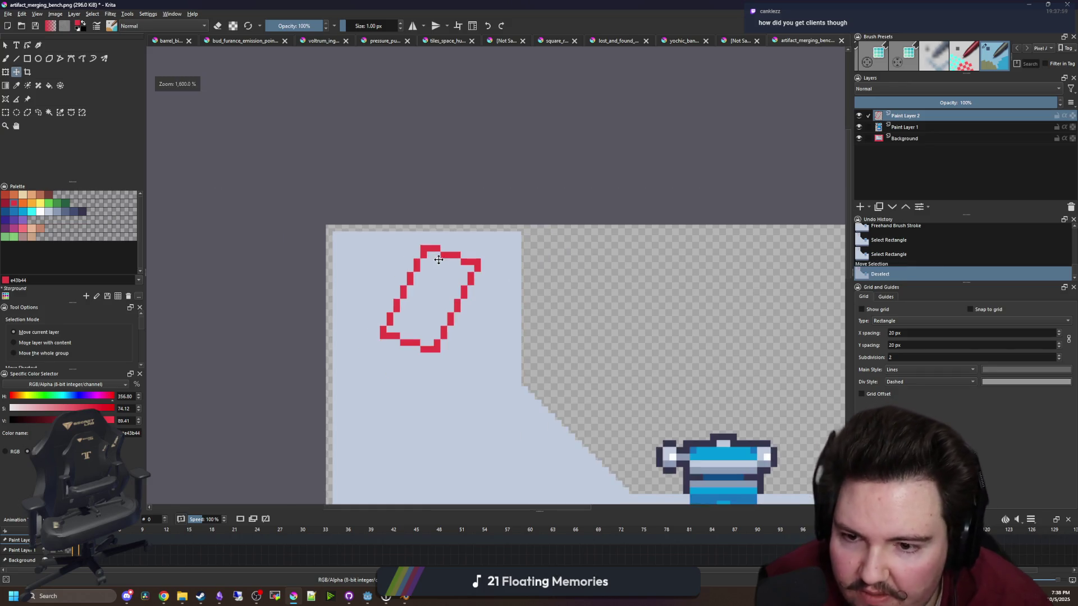
scroll(466, 329, down, 3)
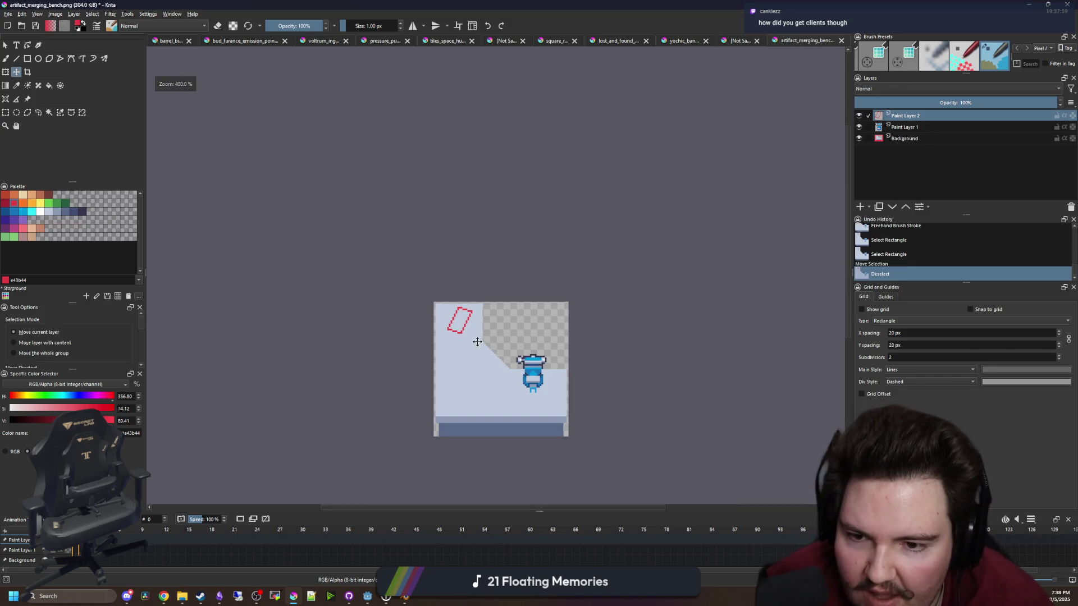
scroll(443, 281, up, 5)
Move a rectangle-selected part of the red outline down and left, then deselect
key(b)
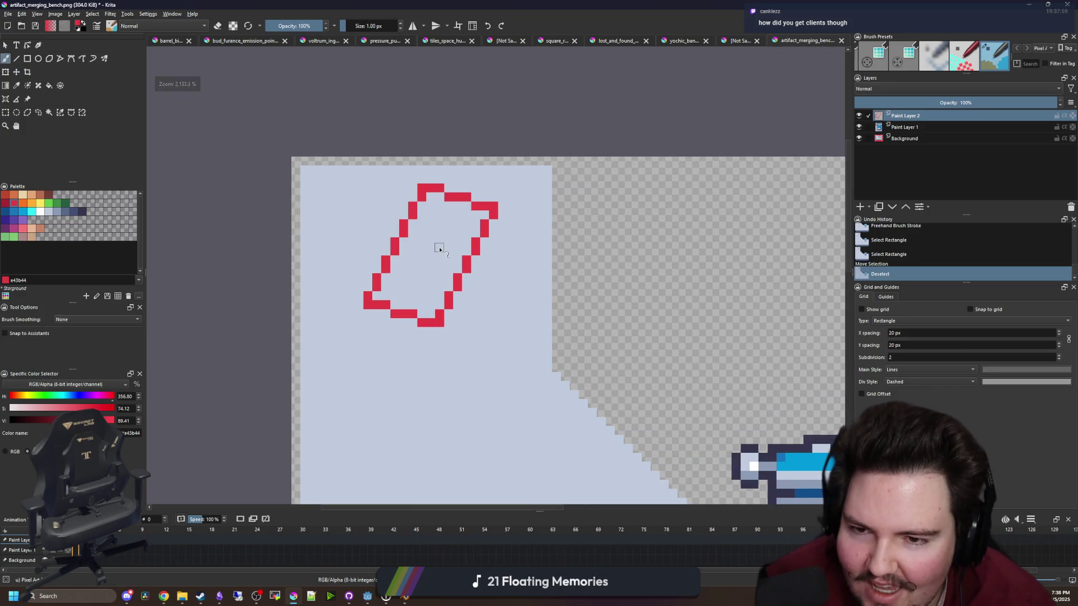
drag(440, 249, 430, 266)
click(7, 114)
drag(241, 140, 538, 419)
click(16, 72)
drag(447, 304, 434, 318)
key(ctrl+shift+a)
Widen the red shape by shifting the outline's right half to the right
scroll(449, 348, up, 2)
key(ctrl+r)
mouse_move(490, 401)
mouse_down()
mouse_move(336, 271)
mouse_move(337, 238)
mouse_move(356, 219)
mouse_move(337, 221)
mouse_up()
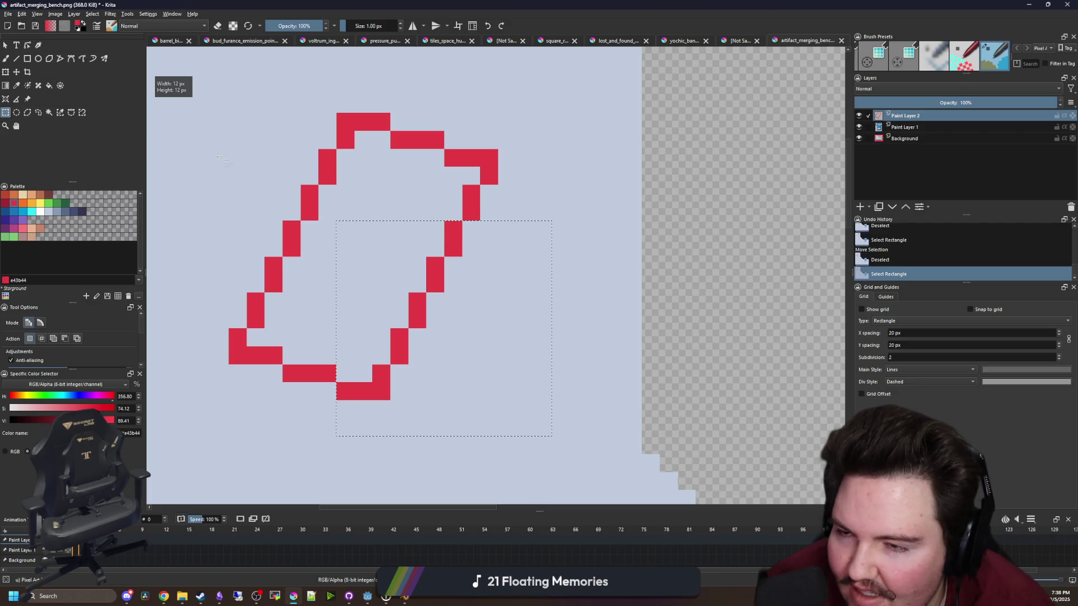
mouse_move(516, 455)
mouse_down()
mouse_move(317, 212)
mouse_move(336, 167)
mouse_up()
key(t)
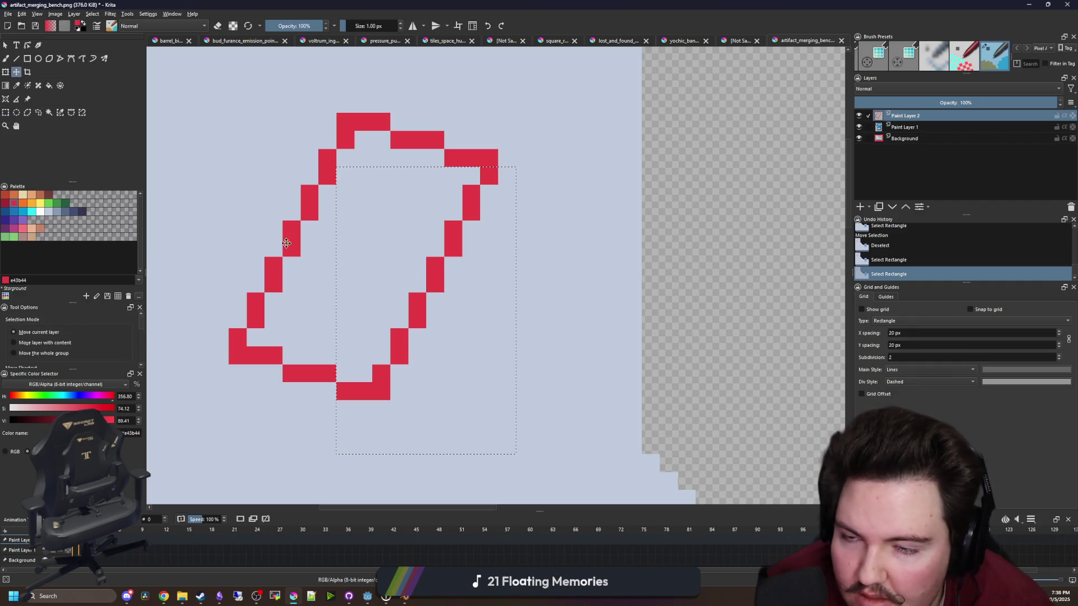
click(5, 112)
mouse_move(552, 437)
mouse_down()
mouse_move(337, 200)
mouse_move(335, 150)
mouse_up()
key(t)
mouse_move(400, 298)
mouse_down()
mouse_move(457, 298)
mouse_move(459, 312)
mouse_up()
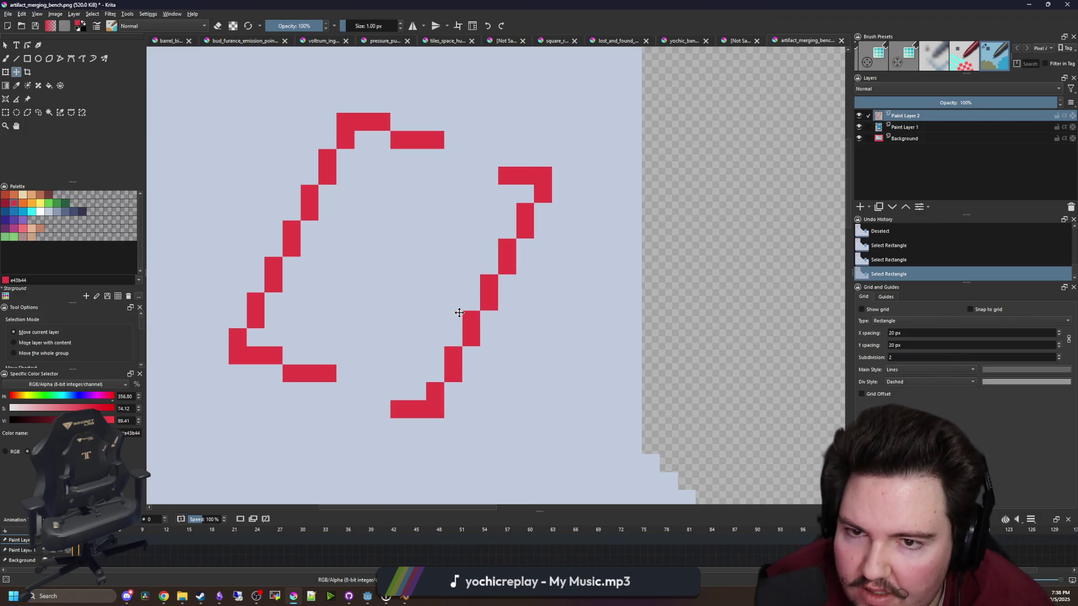
key(ctrl+shift+a)
Paint red pixels bridging the top and bottom gaps in the outline
key(b)
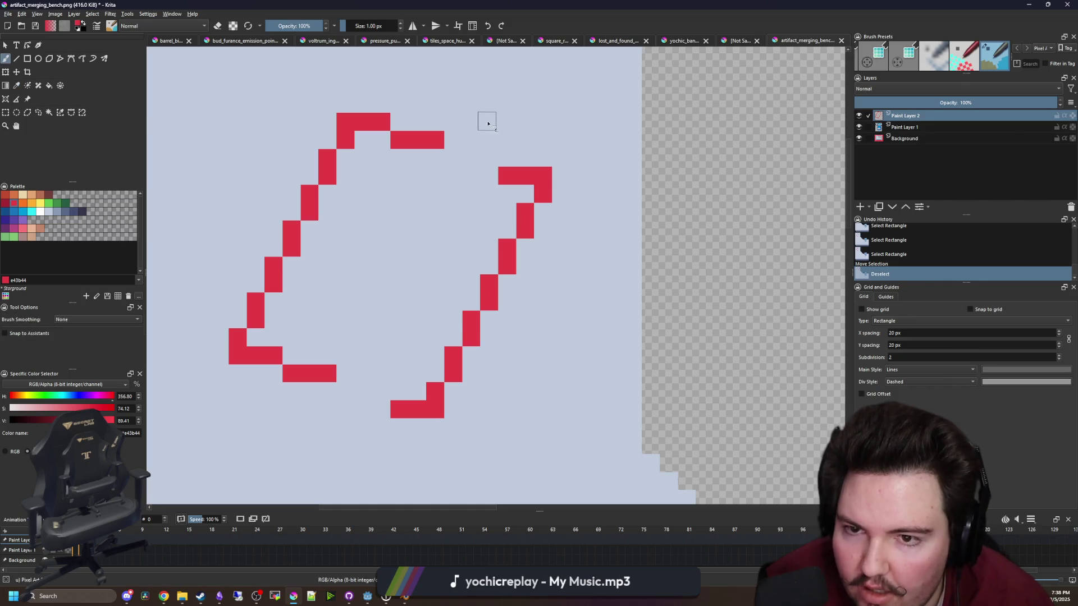
drag(486, 157, 449, 157)
drag(380, 393, 355, 392)
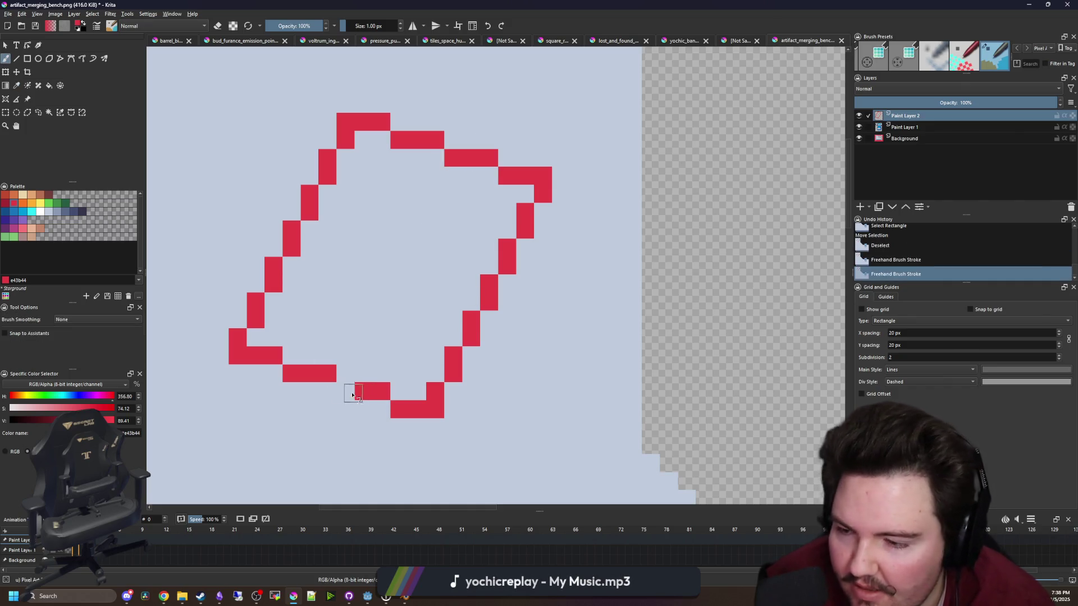
click(353, 395)
Move the lower outline and its small left corner left and down, then deselect
scroll(374, 295, down, 1)
key(ctrl+r)
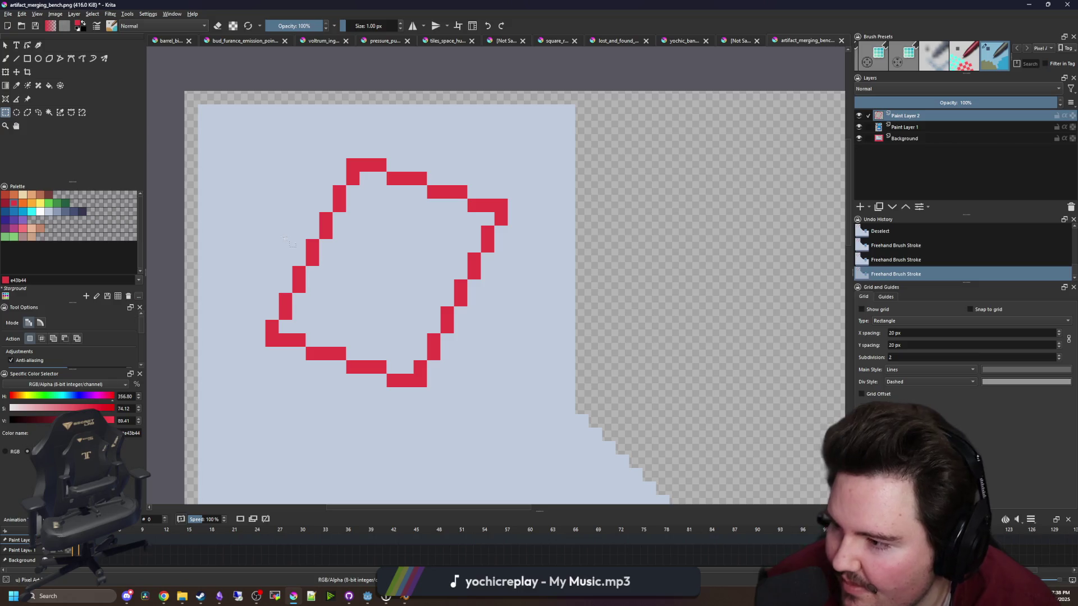
drag(285, 241, 330, 203)
mouse_move(594, 431)
mouse_down()
mouse_move(284, 284)
mouse_move(257, 257)
mouse_move(230, 270)
mouse_up()
drag(310, 282, 364, 256)
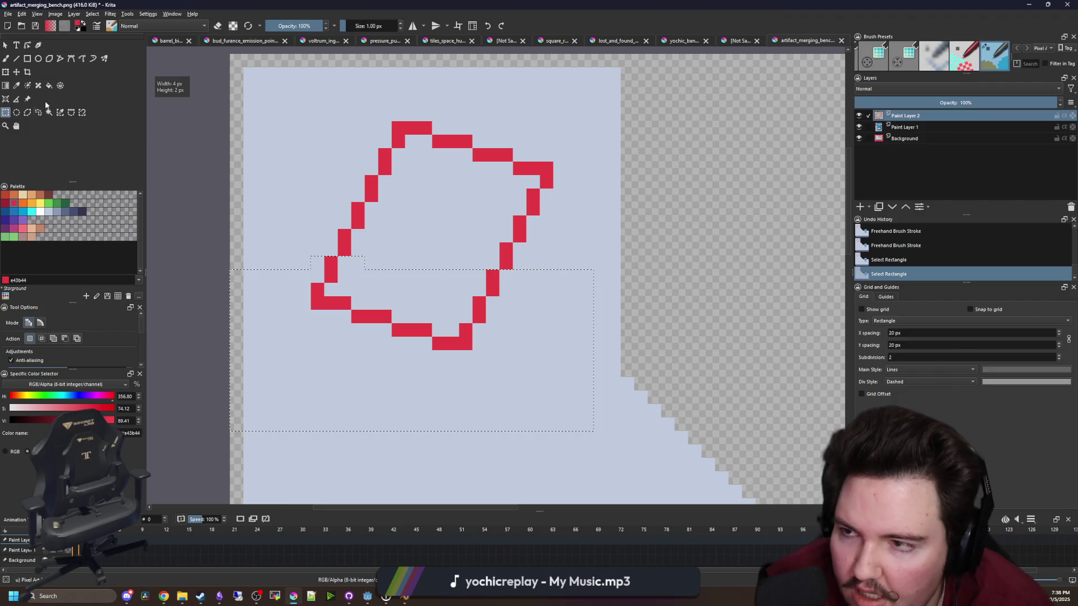
key(t)
drag(437, 323, 419, 348)
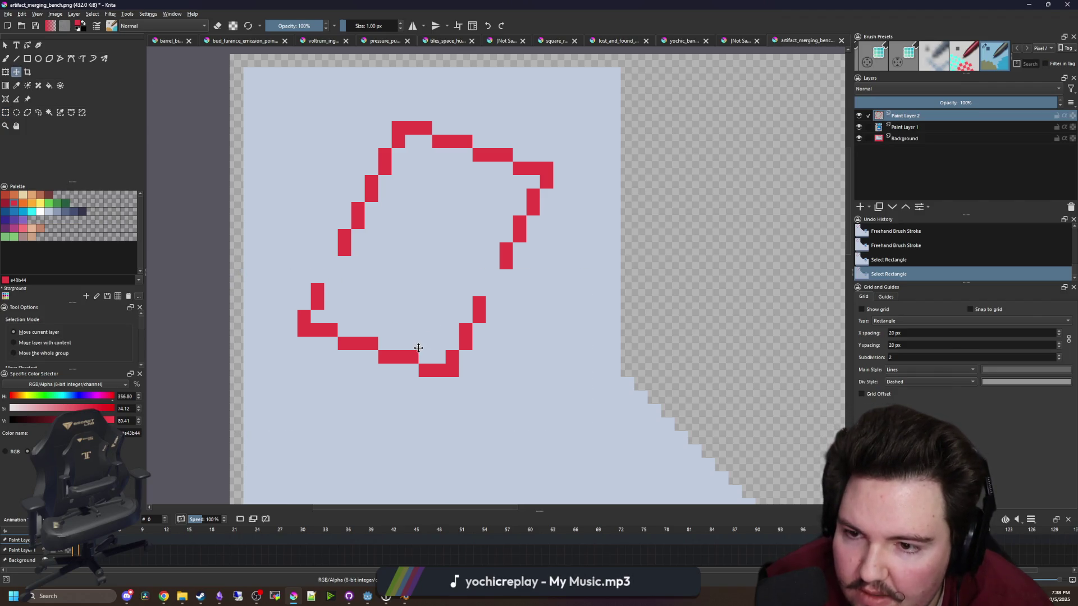
key(ctrl+shift+a)
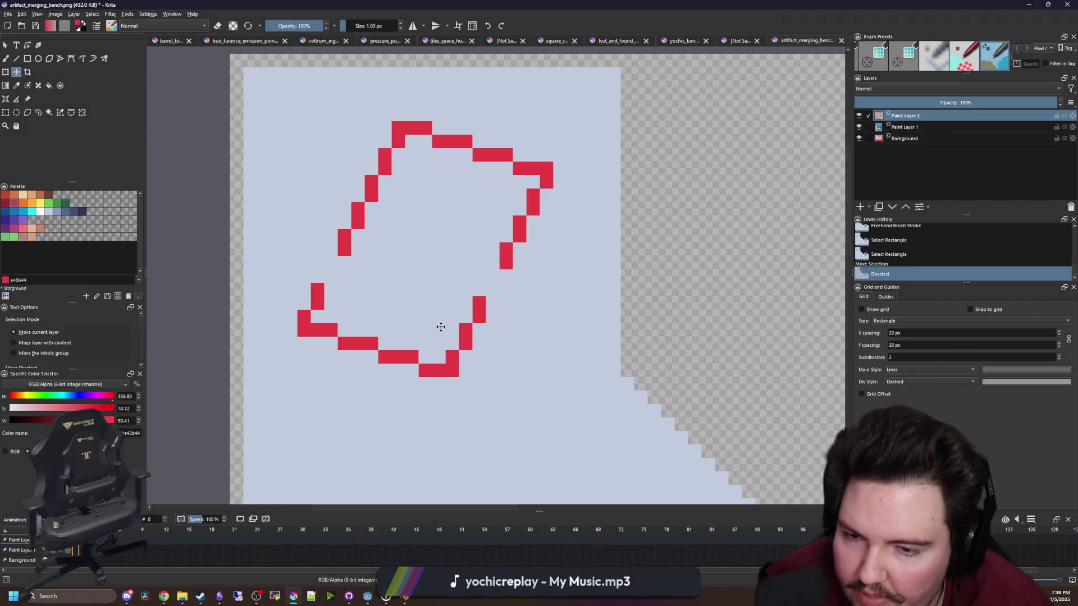
Paint red pixels closing the gaps in the outline's right and left sides
scroll(449, 324, up, 1)
key(b)
click(505, 270)
click(298, 258)
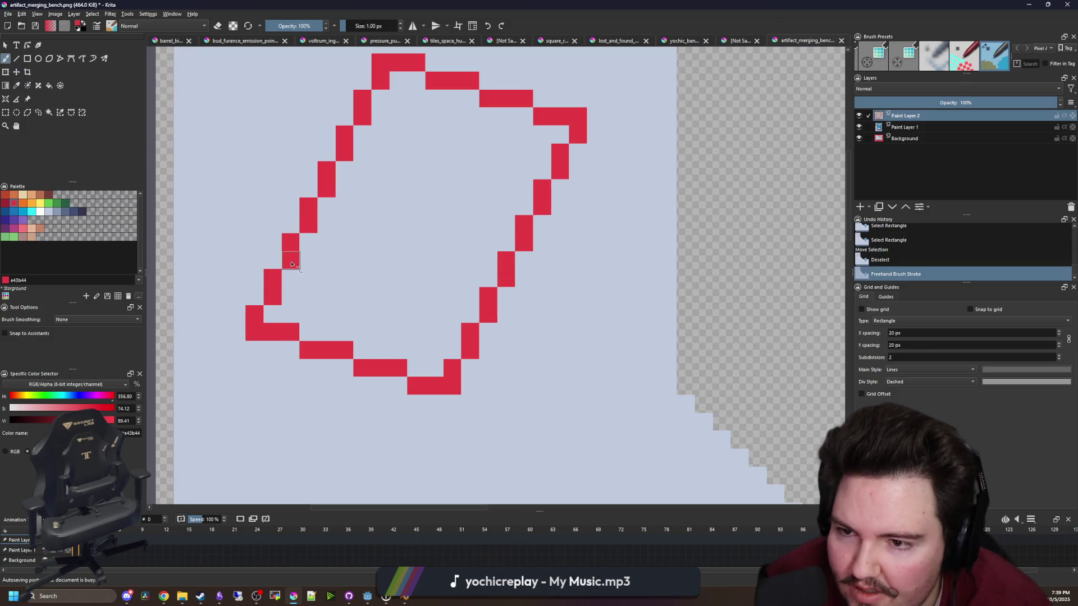
scroll(398, 265, down, 5)
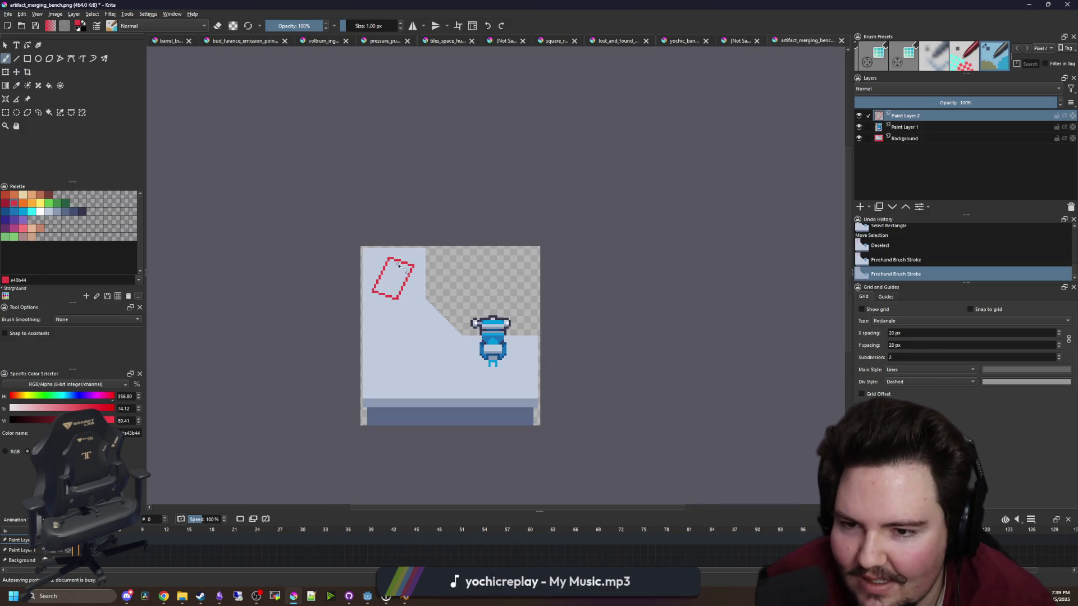
Flood-fill the inside of the red outline with the Fill tool
scroll(393, 272, up, 5)
key(f)
click(387, 279)
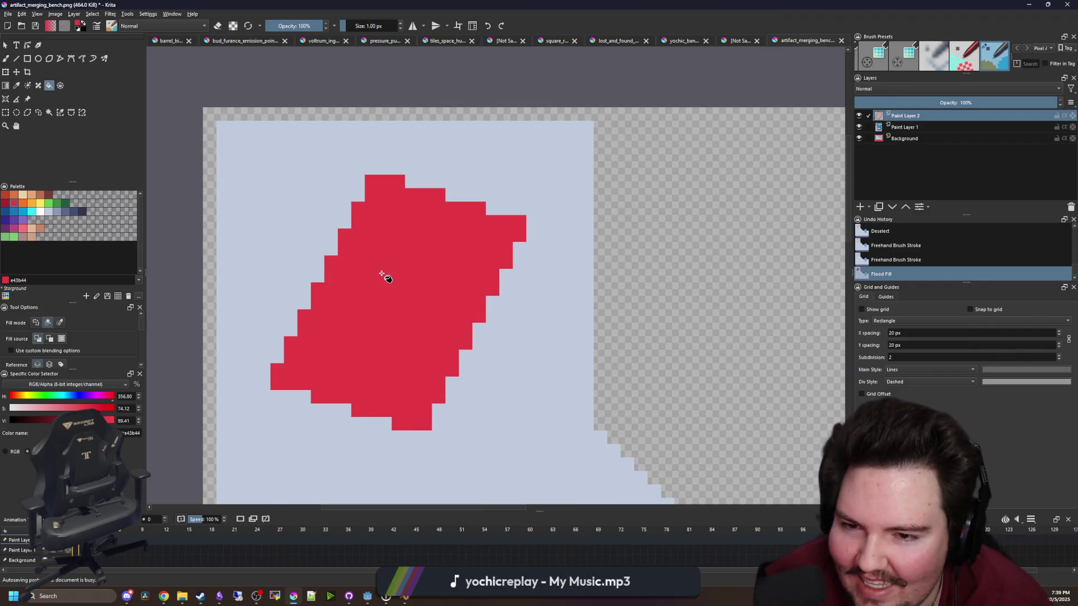
scroll(378, 305, down, 1)
scroll(378, 305, up, 1)
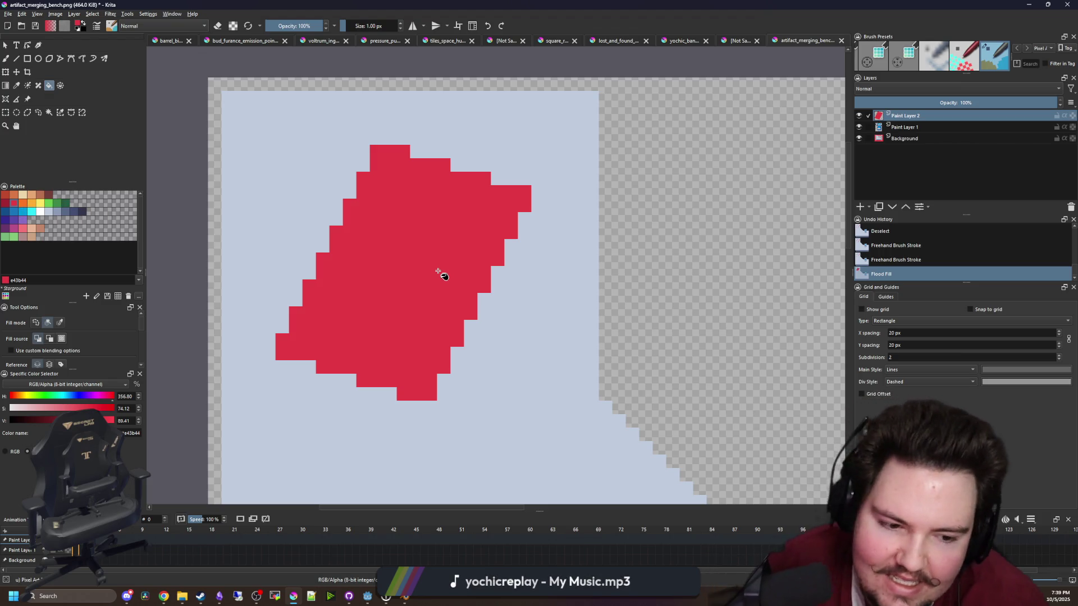
scroll(430, 264, down, 1)
scroll(398, 269, up, 1)
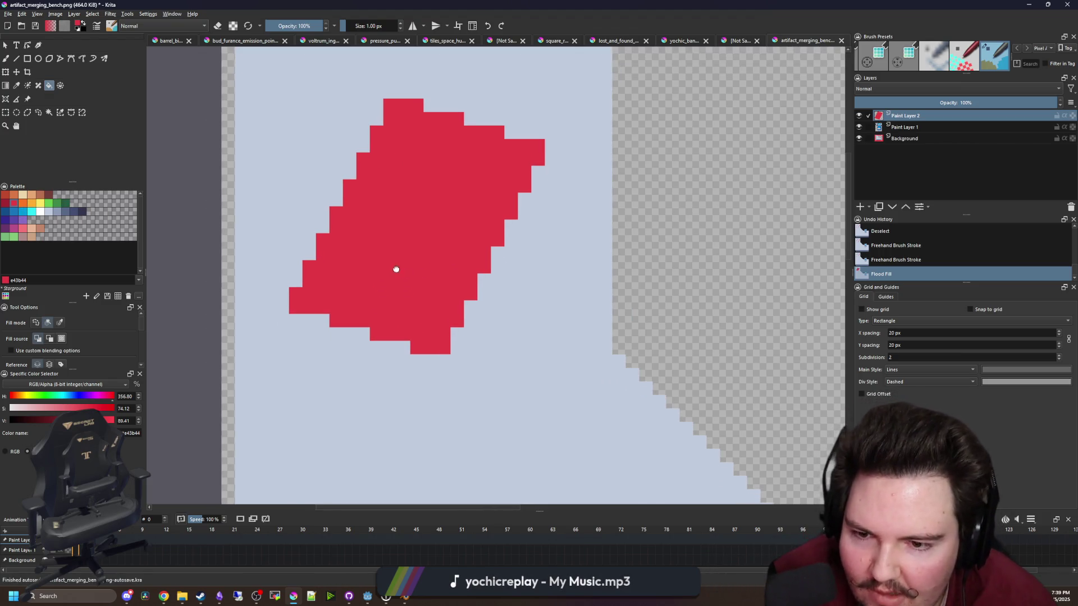
Sample the shape's red colour from the canvas as the brush colour
key(p)
scroll(346, 323, up, 1)
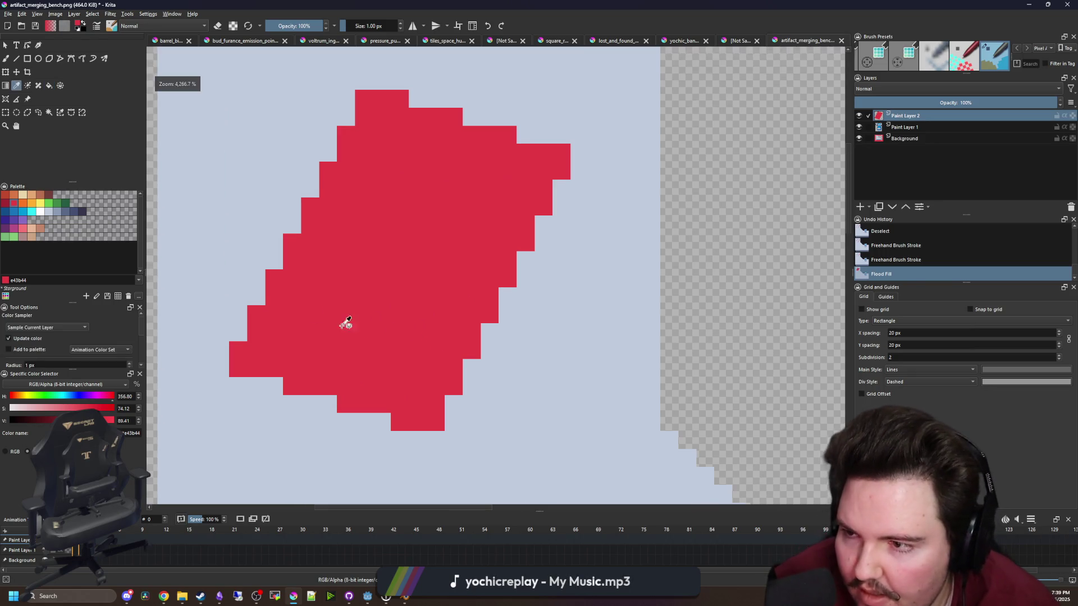
click(23, 203)
key(b)
drag(411, 397, 405, 393)
scroll(404, 393, down, 9)
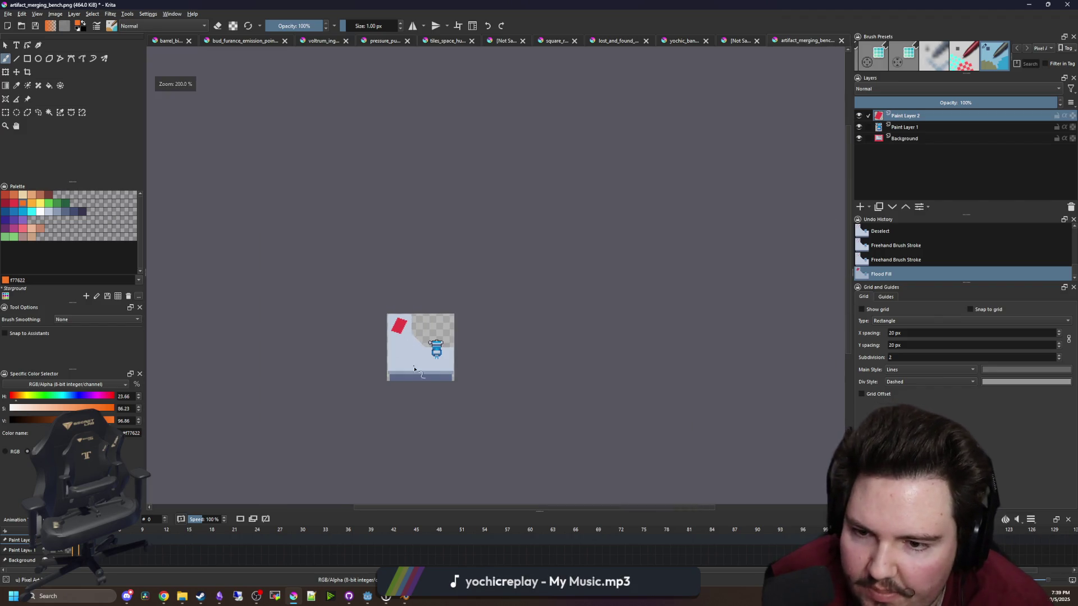
scroll(395, 331, up, 5)
scroll(395, 331, up, 3)
key(p)
click(443, 289)
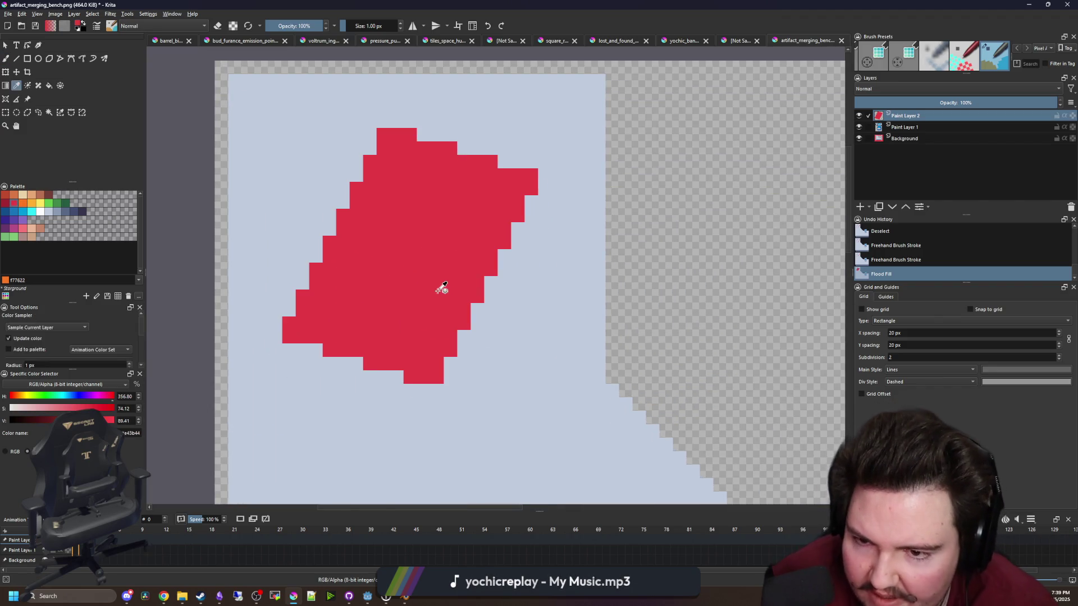
scroll(464, 320, up, 2)
key(b)
Extend the bottom tip, patch the single-pixel hole, and contiguous-select the red shape
mouse_move(445, 359)
mouse_down()
mouse_move(445, 387)
mouse_move(499, 391)
mouse_move(348, 332)
mouse_move(378, 316)
mouse_move(447, 343)
mouse_move(433, 353)
mouse_up()
scroll(470, 388, down, 2)
click(513, 374)
scroll(398, 373, down, 2)
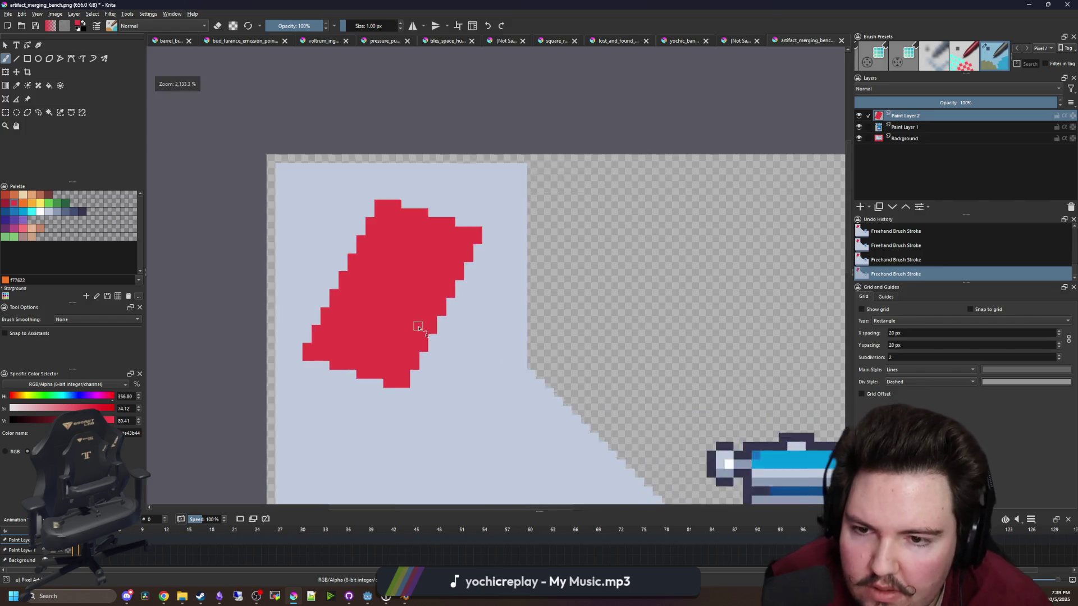
scroll(421, 320, up, 1)
click(49, 113)
click(373, 234)
Copy the red shape, nudge it down two pixels, and deselect
key(ctrl+c)
key(ctrl+t)
drag(377, 325, 385, 271)
key(ctrl+z)
scroll(185, 237, down, 2)
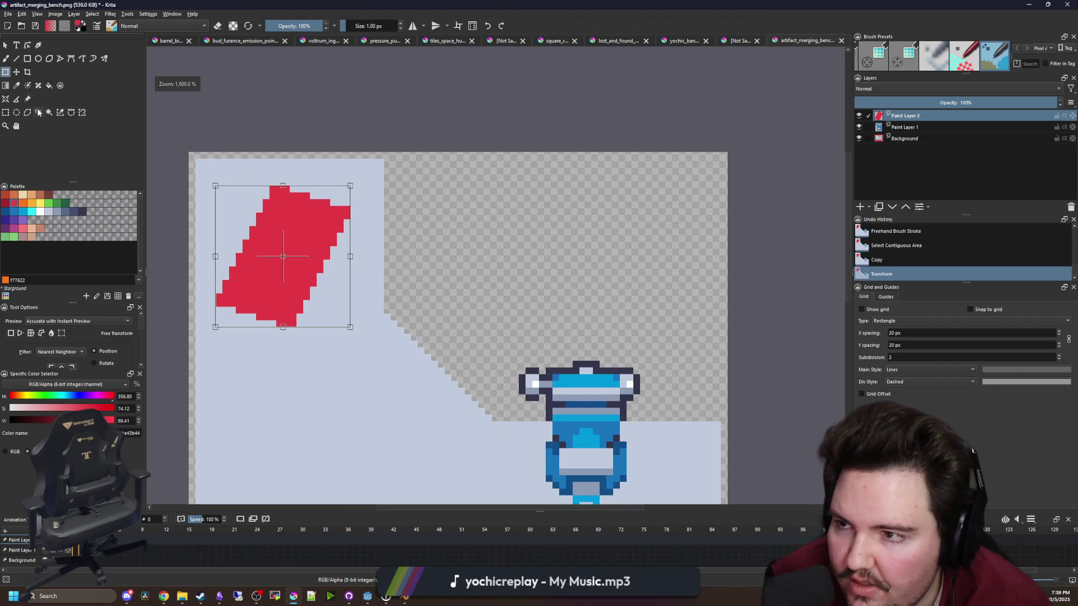
click(16, 71)
mouse_move(295, 258)
mouse_down()
mouse_move(284, 284)
mouse_move(286, 259)
mouse_up()
scroll(292, 275, up, 1)
key(ctrl+t)
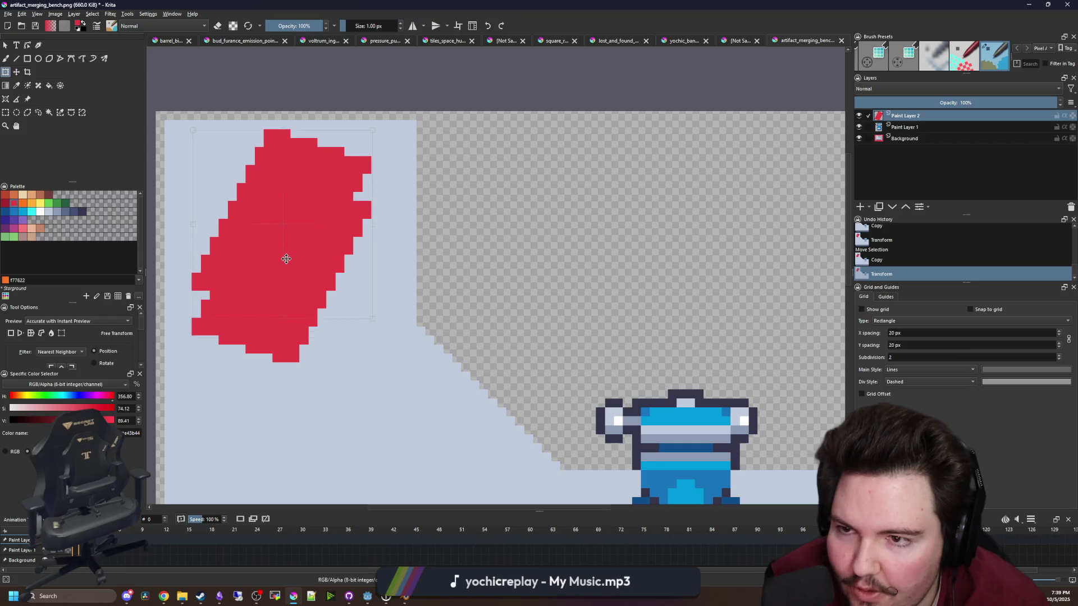
scroll(219, 248, up, 1)
key(ctrl+shift+a)
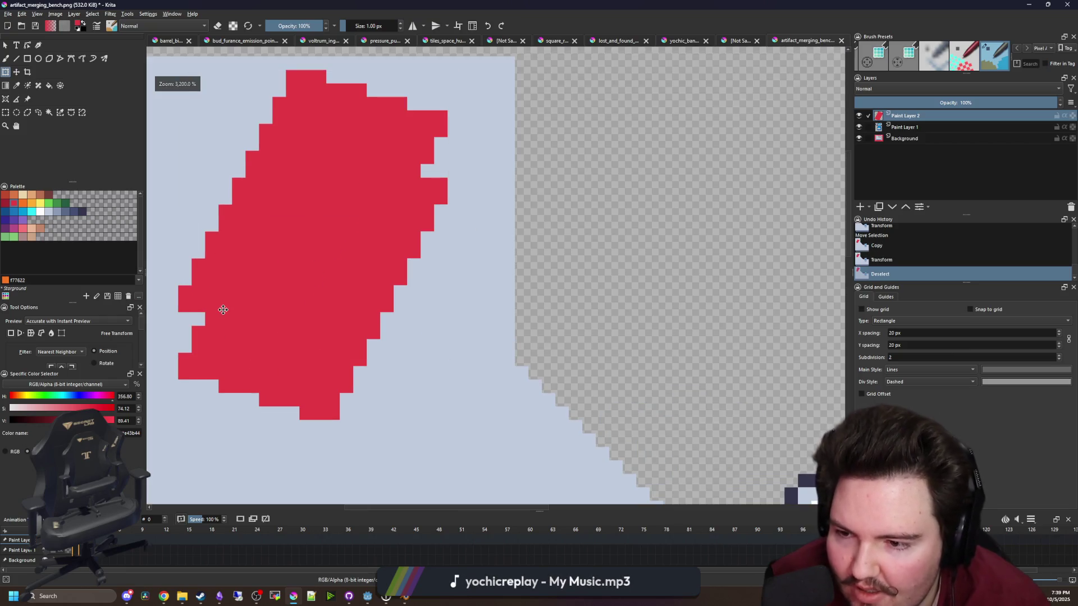
Paint red pixels onto the shape and fill the notch on its right edge
key(b)
scroll(258, 353, up, 1)
click(500, 203)
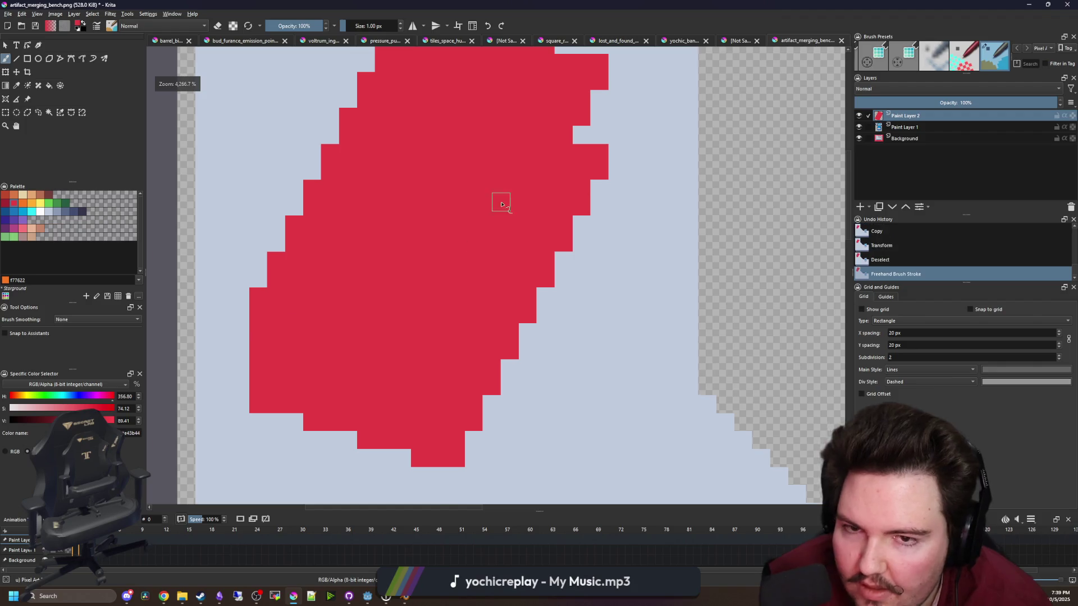
scroll(522, 277, down, 1)
mouse_move(522, 278)
mouse_down()
mouse_move(534, 231)
mouse_move(540, 275)
mouse_up()
scroll(336, 275, down, 2)
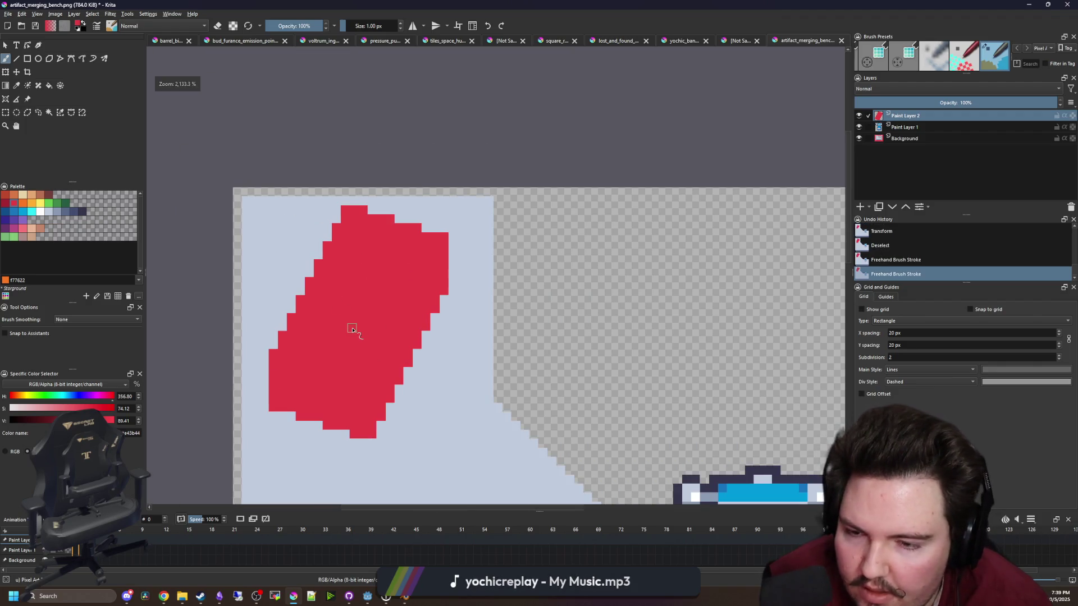
scroll(353, 330, up, 1)
scroll(441, 173, up, 1)
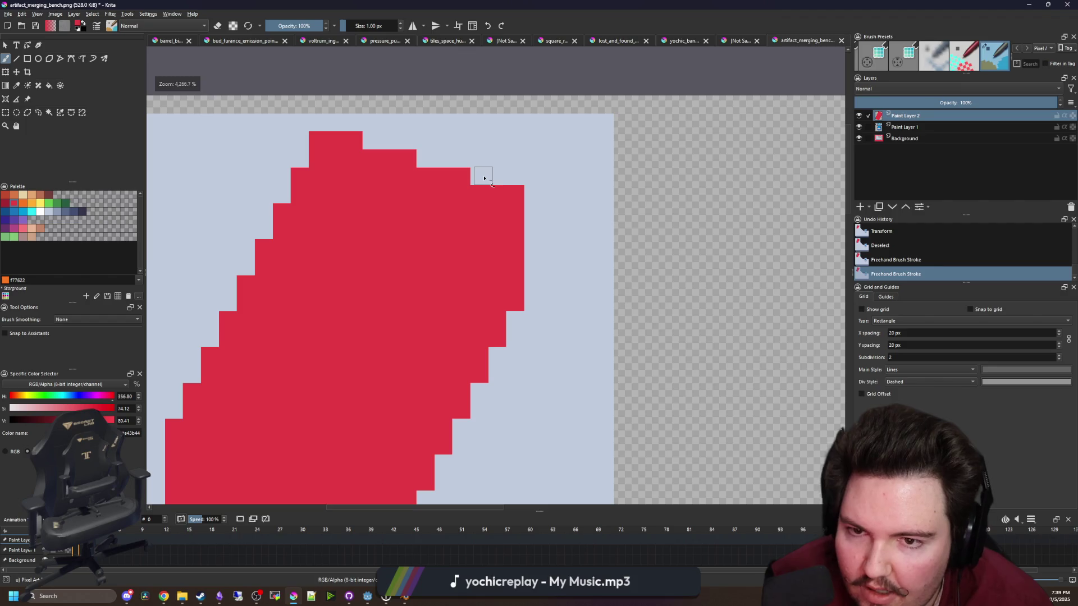
Add red pixels along the upper-right edge, undoing a stray top stroke
click(498, 176)
click(479, 158)
mouse_move(348, 132)
mouse_down()
mouse_move(422, 130)
mouse_move(443, 158)
mouse_move(481, 176)
mouse_move(476, 140)
mouse_move(402, 106)
mouse_up()
key(ctrl+z)
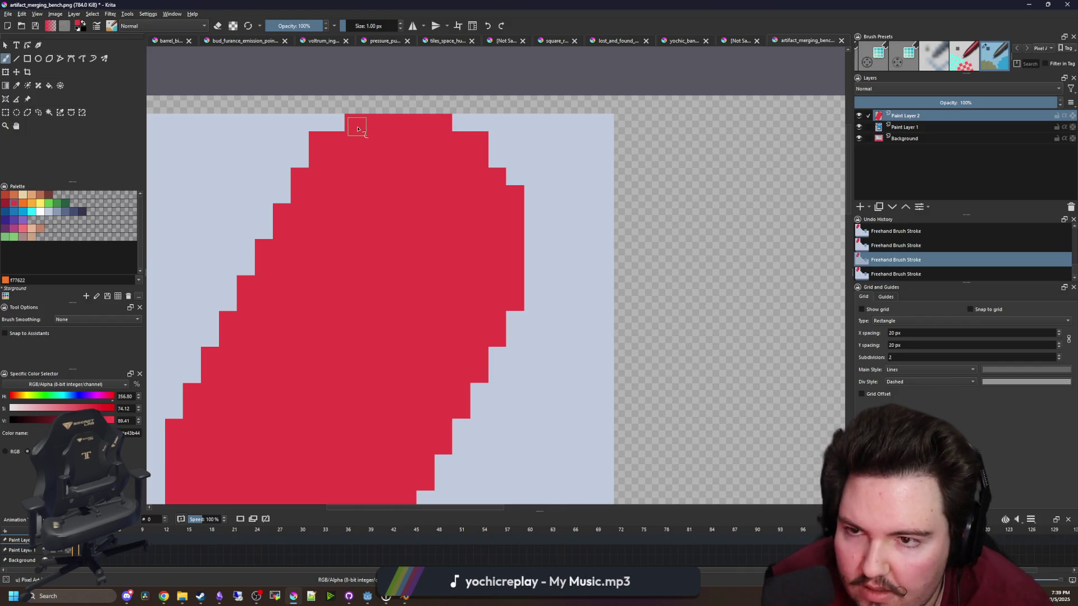
scroll(357, 129, down, 3)
scroll(361, 192, up, 2)
Save the image and add a red pixel at the shape's upper-right
key(e)
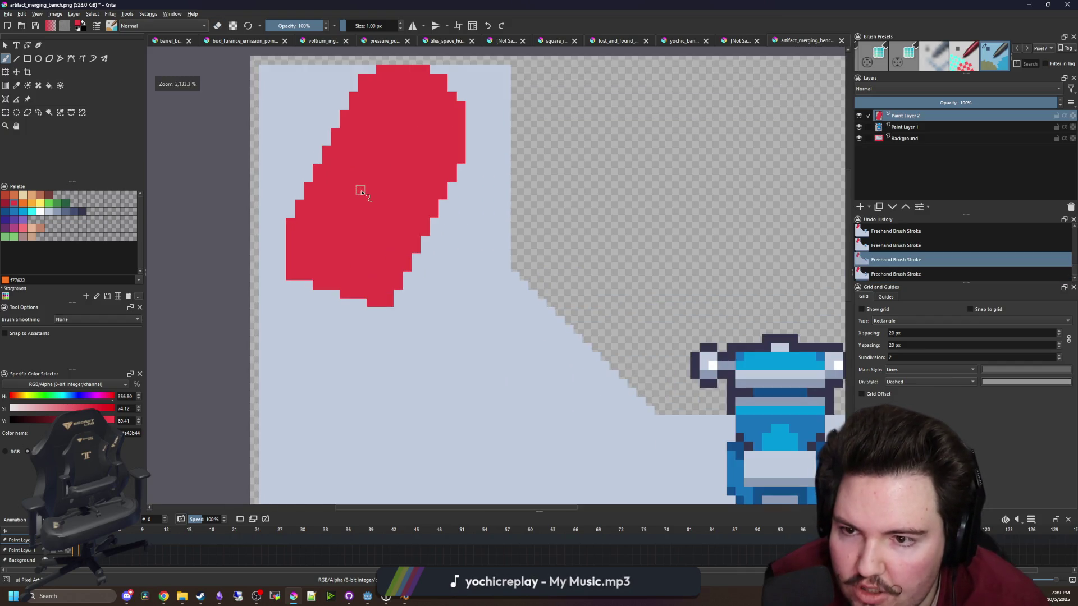
key(ctrl+s)
scroll(448, 106, up, 1)
click(458, 142)
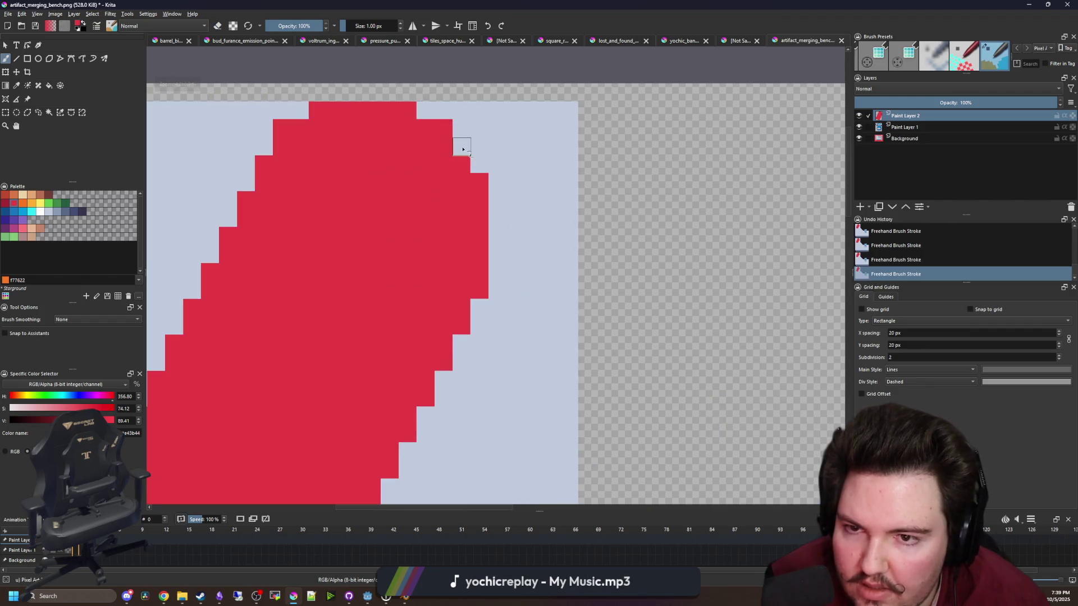
scroll(461, 226, down, 1)
scroll(402, 263, up, 1)
Pick the light and then the darker orange colour from the palette
click(22, 203)
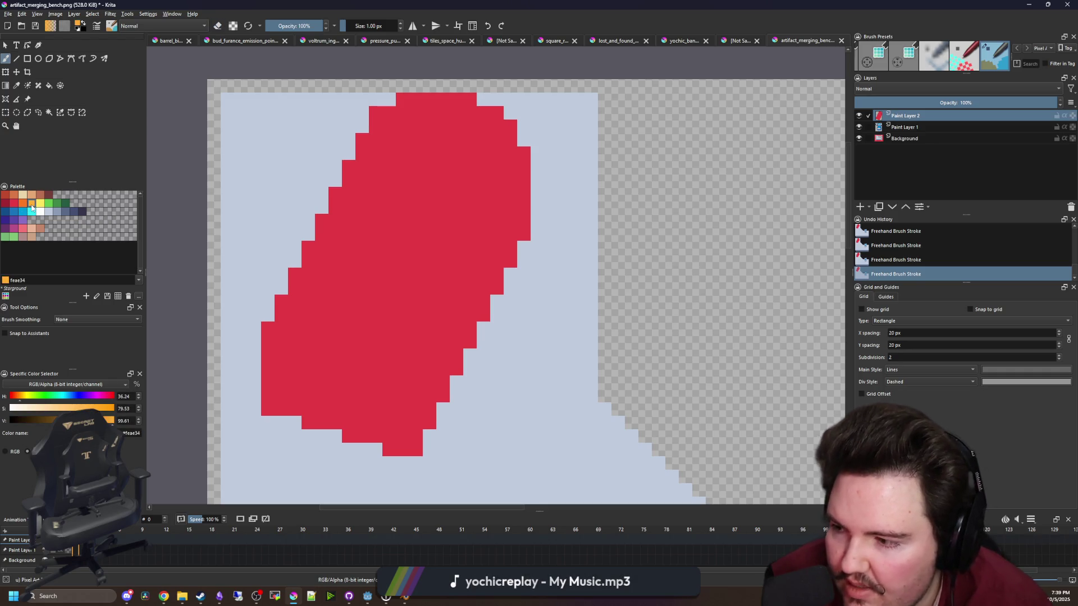
scroll(348, 265, down, 1)
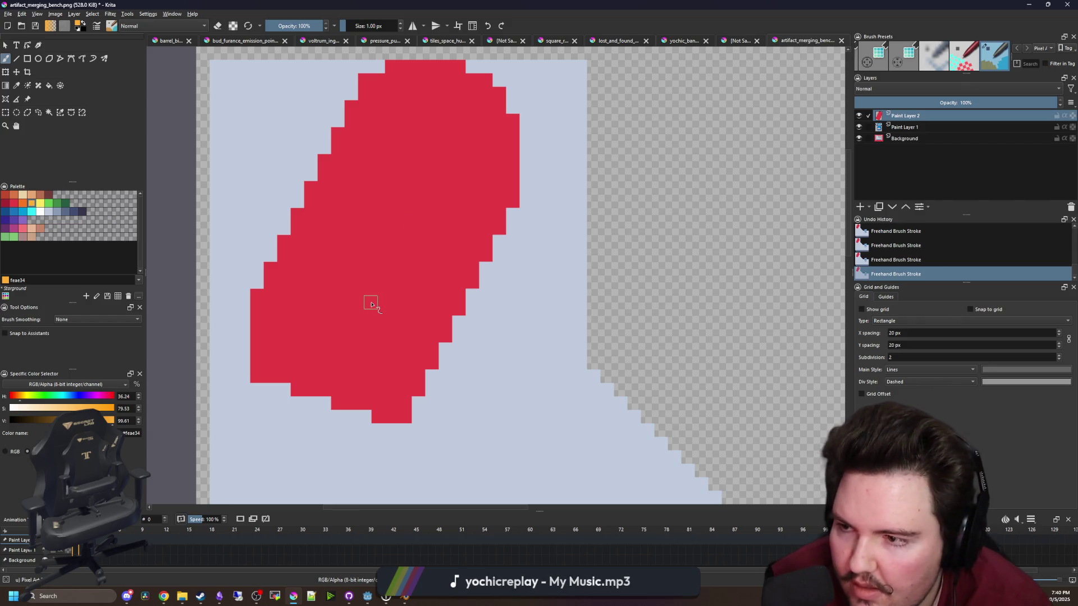
click(22, 203)
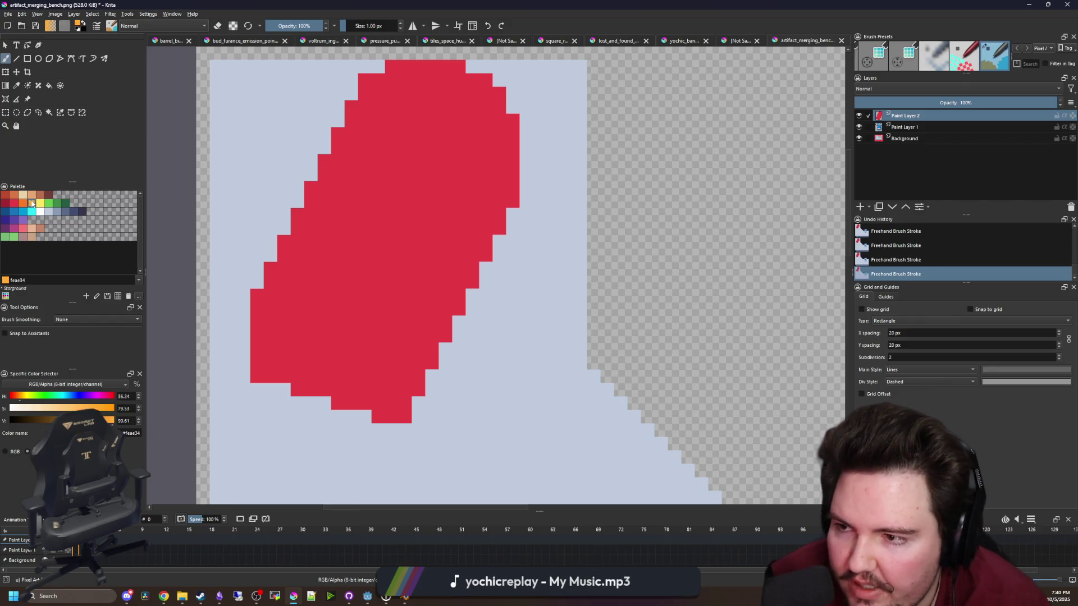
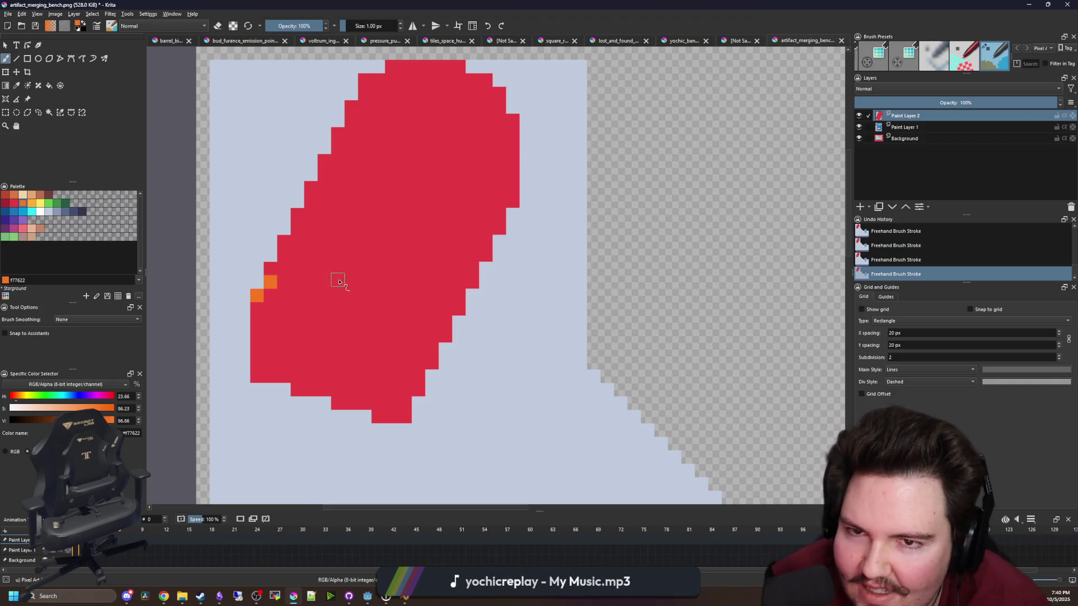
Paint an orange band across the red shape and flood-fill the upper red area orange
mouse_move(442, 339)
mouse_down()
mouse_move(399, 293)
mouse_move(279, 274)
mouse_move(332, 274)
mouse_move(342, 286)
mouse_up()
ctrl+click(347, 306)
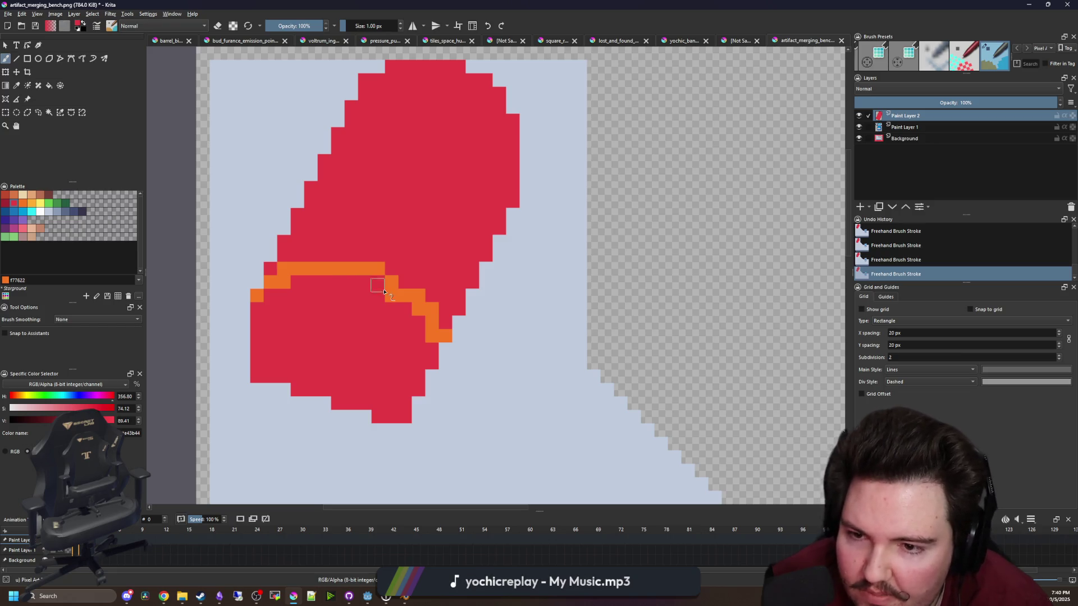
ctrl+click(412, 301)
mouse_move(413, 295)
mouse_down()
mouse_move(399, 274)
mouse_move(318, 257)
mouse_up()
key(f)
click(361, 216)
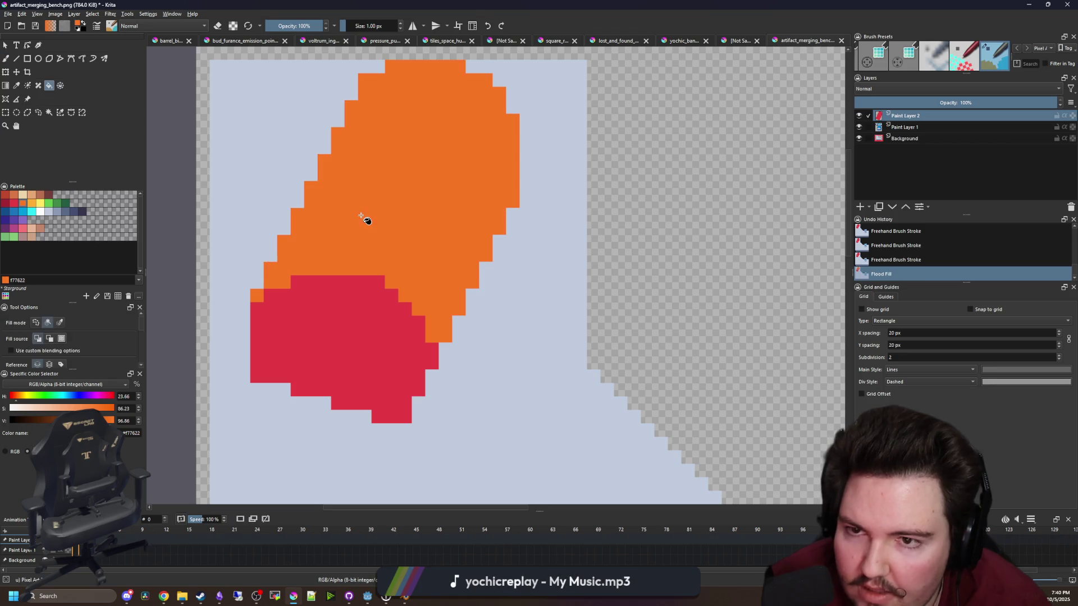
Pick red from the canvas and repaint the top-left pixels of the red end red
key(p)
scroll(349, 272, up, 3)
click(366, 344)
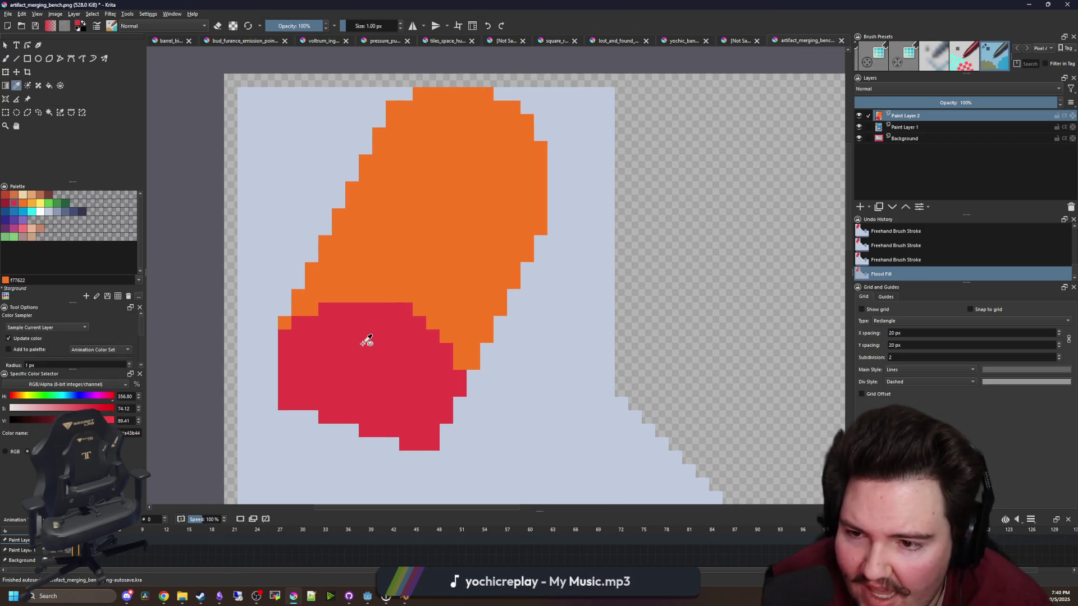
scroll(348, 321, down, 2)
key(b)
mouse_move(301, 306)
mouse_down()
mouse_move(383, 297)
mouse_move(416, 323)
mouse_move(421, 306)
mouse_move(435, 317)
mouse_move(455, 362)
mouse_move(461, 338)
mouse_up()
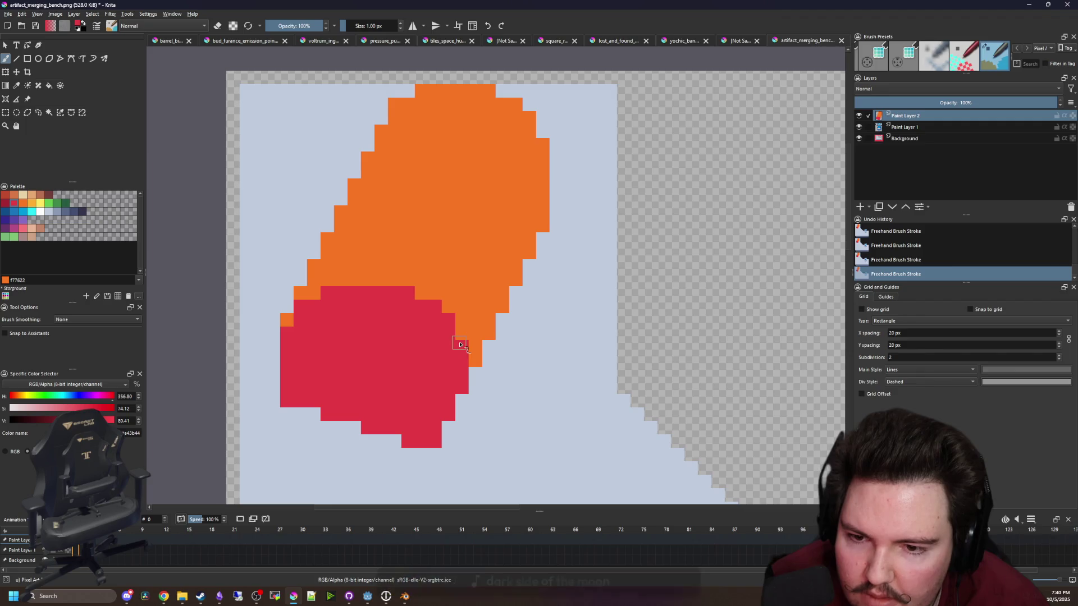
scroll(419, 363, down, 5)
scroll(443, 365, up, 7)
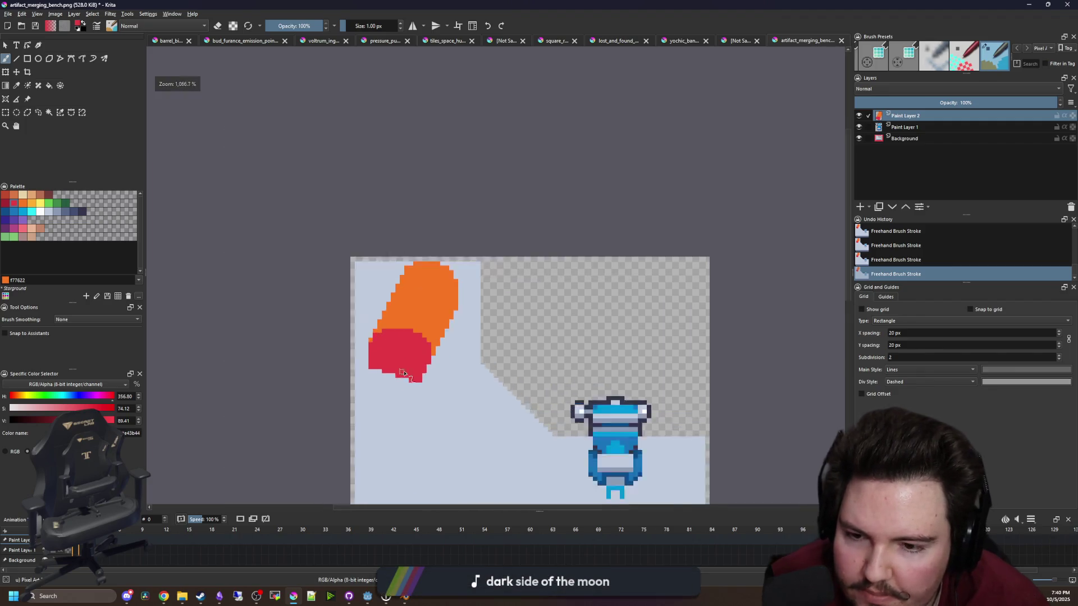
Paint an orange column beside the red end, then repaint part of it red
key(x)
mouse_move(464, 364)
mouse_down()
mouse_move(449, 392)
mouse_move(454, 235)
mouse_move(469, 362)
mouse_up()
drag(471, 314, 487, 257)
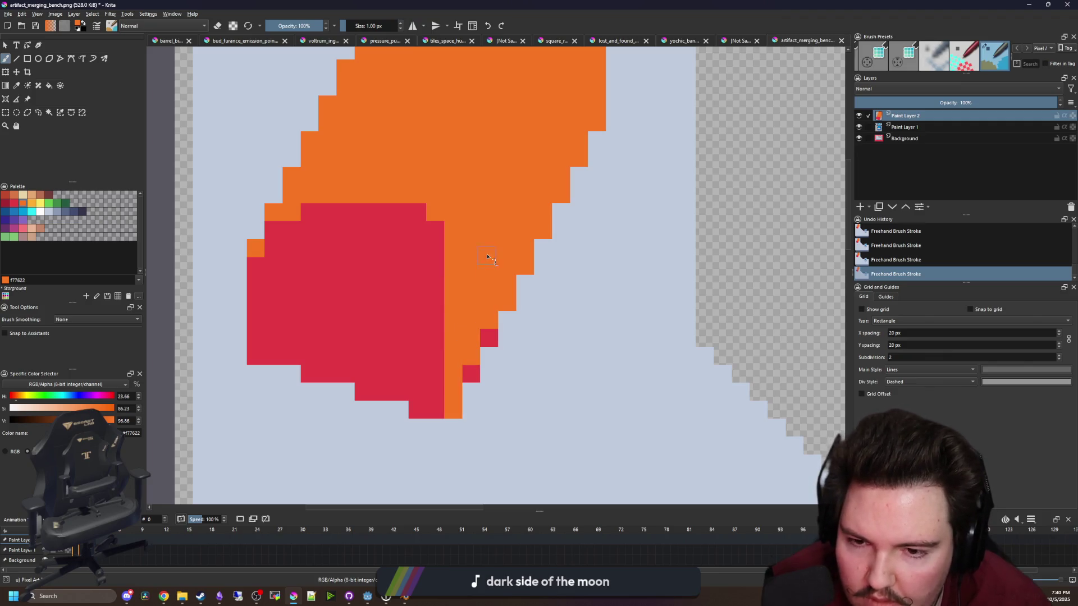
key(x)
drag(452, 410, 455, 258)
scroll(395, 298, down, 3)
scroll(395, 298, up, 3)
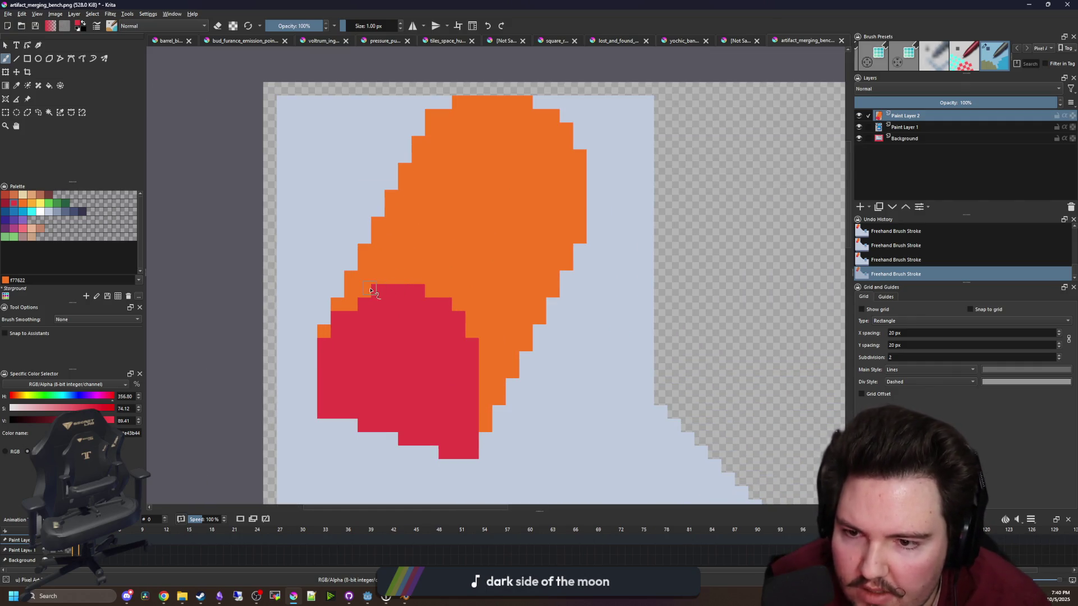
scroll(354, 302, down, 6)
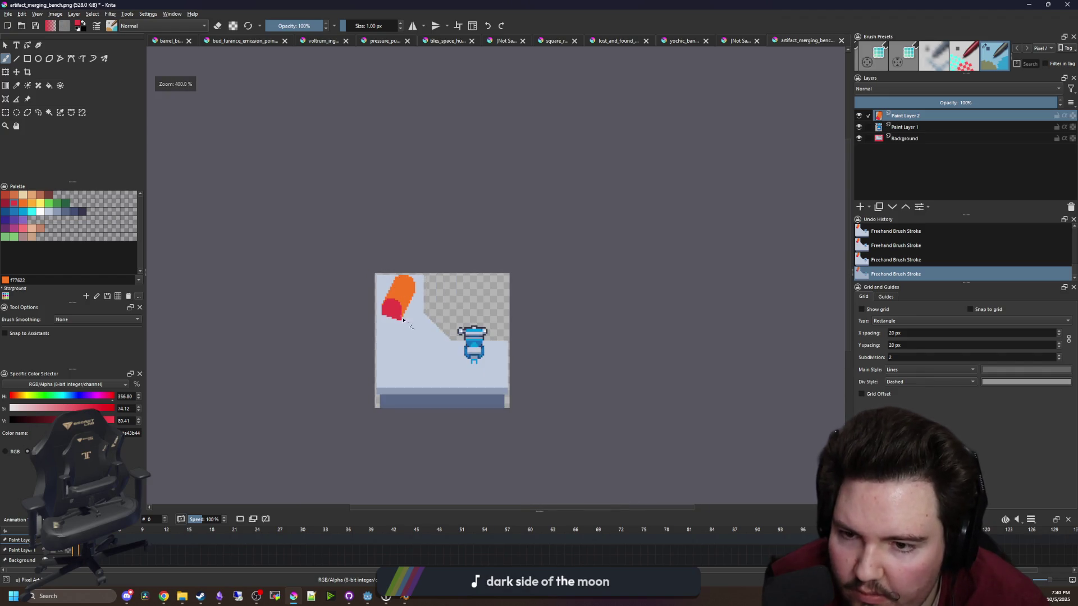
scroll(416, 321, up, 6)
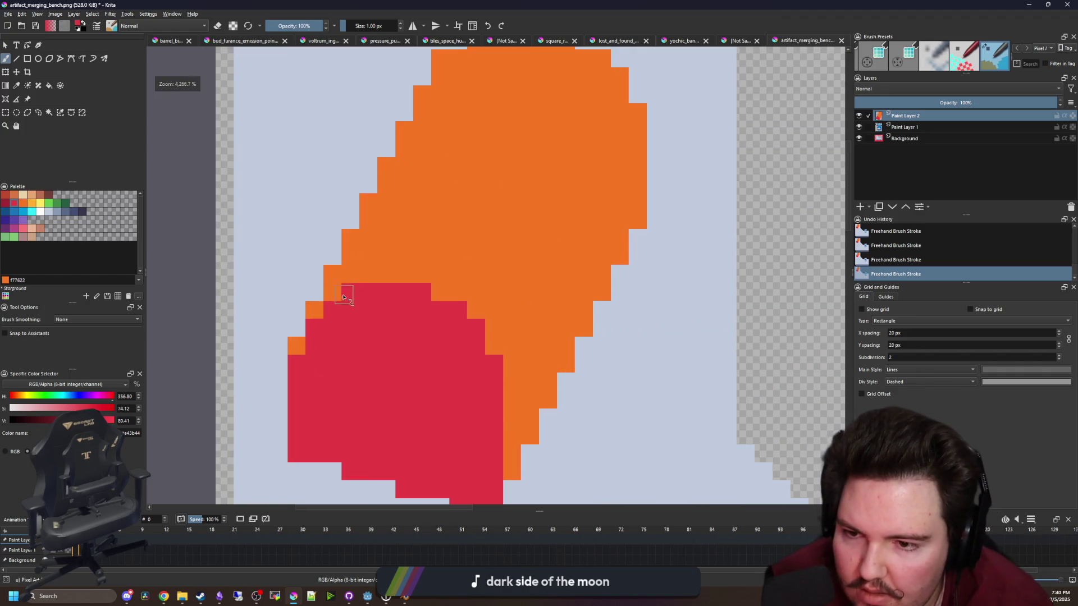
Recentre the view on the artifact and set orange as the painting colour
scroll(336, 295, up, 1)
scroll(337, 294, down, 7)
scroll(344, 303, up, 6)
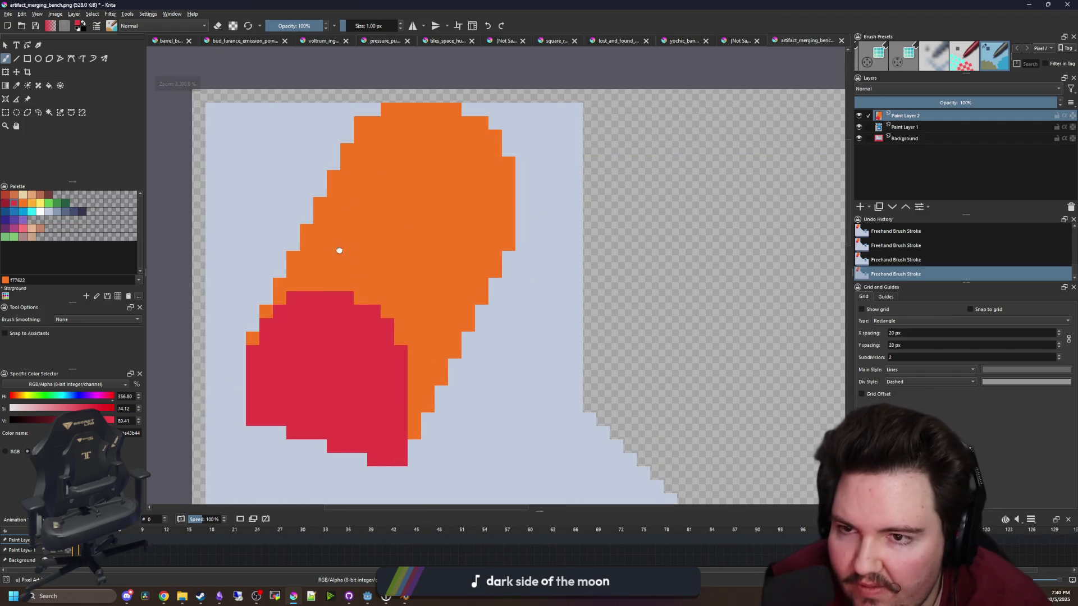
drag(339, 251, 352, 284)
click(24, 204)
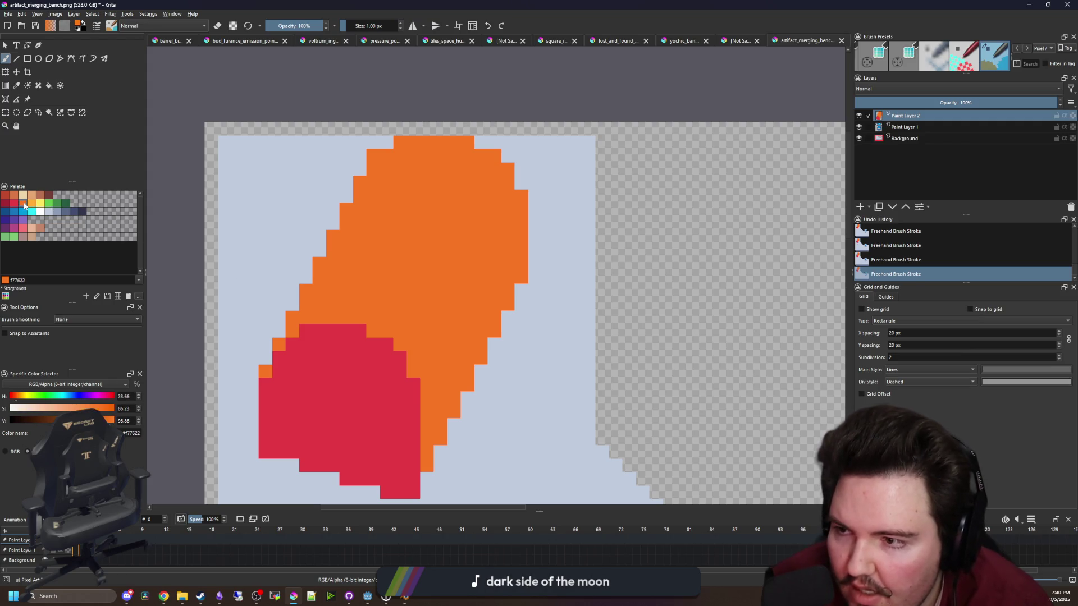
drag(505, 370, 482, 352)
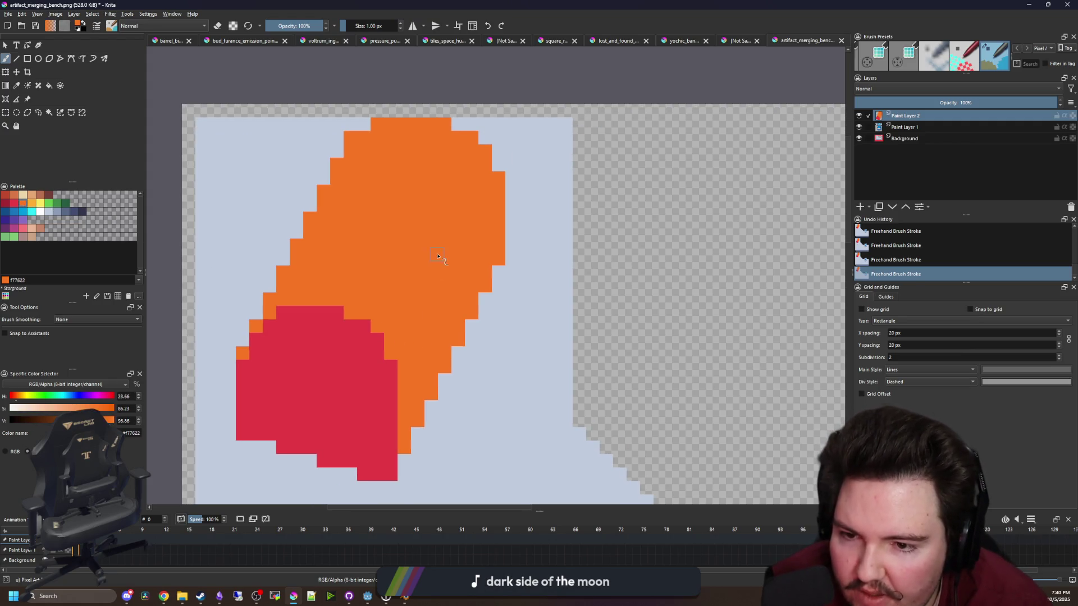
Flood-fill the artifact's red end with dark red
click(9, 205)
click(5, 203)
key(f)
click(286, 366)
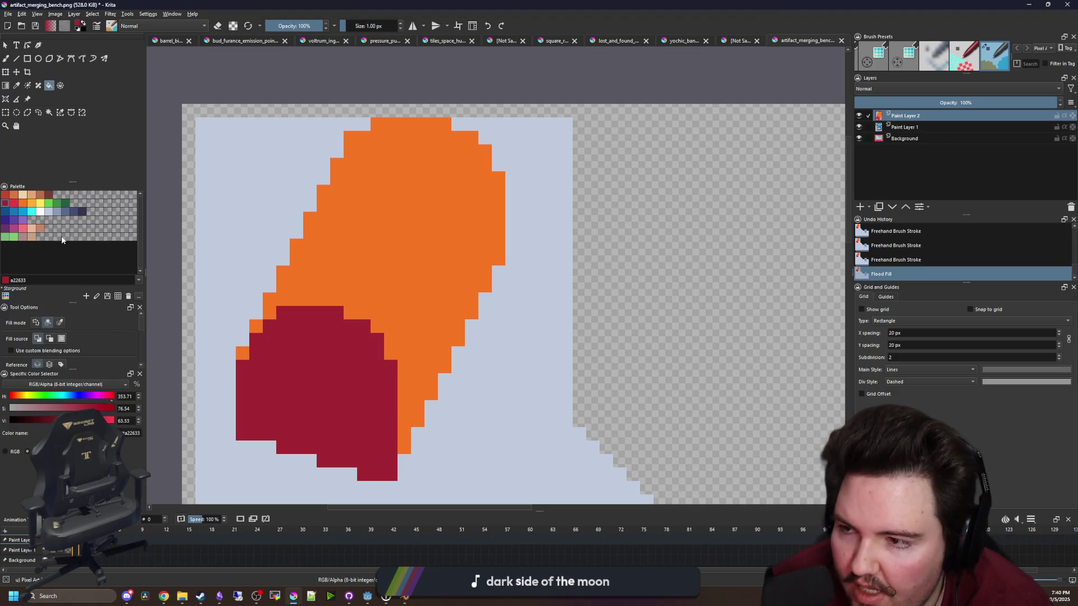
Draw a bright red diagonal edge up the right side, undoing misplaced strokes
click(15, 206)
key(b)
key(ctrl+z)
drag(405, 314, 427, 269)
key(ctrl+z)
key(ctrl+z)
drag(400, 353, 404, 312)
key(ctrl+z)
click(418, 299)
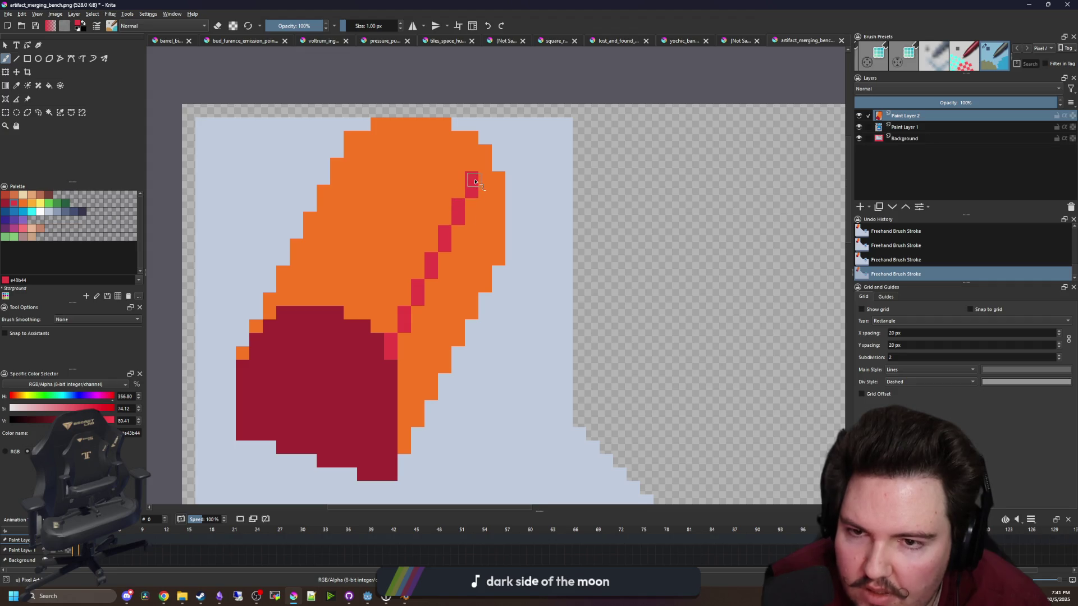
Flood-fill the orange right band with red
key(f)
click(486, 224)
scroll(453, 315, down, 8)
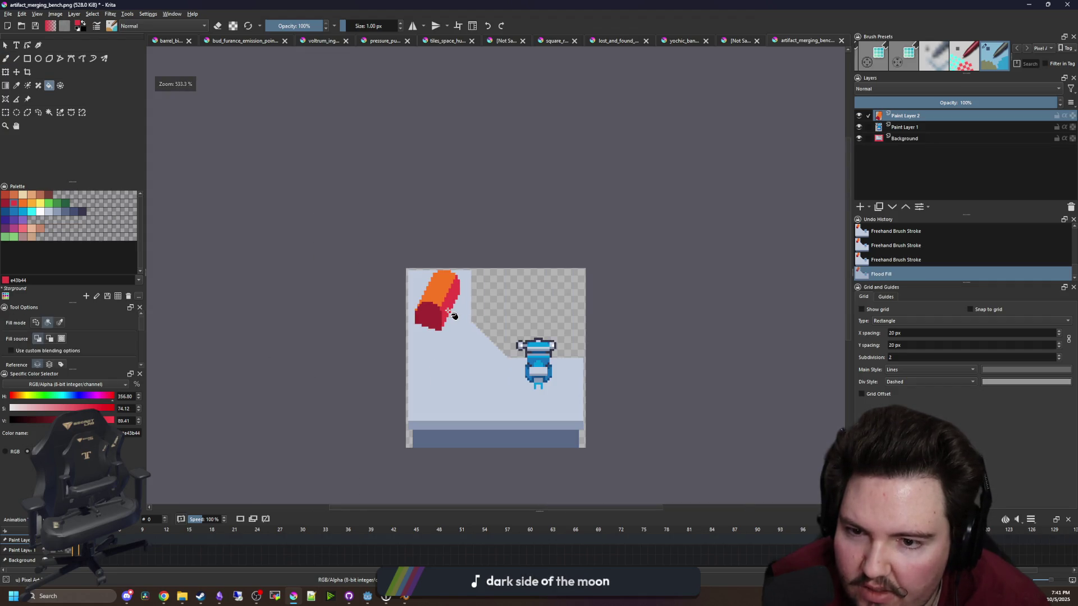
scroll(454, 315, up, 8)
Repaint part of the red edge and the topmost red pixel orange
ctrl+click(385, 301)
key(b)
drag(372, 363, 448, 212)
click(464, 167)
scroll(273, 331, down, 1)
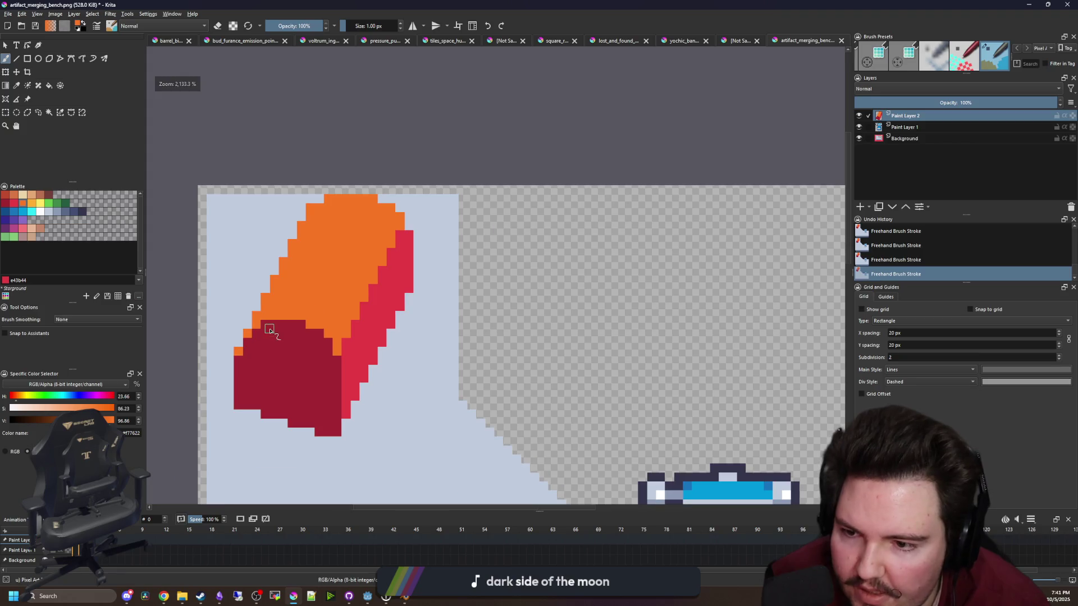
scroll(265, 337, up, 1)
Pick bright red from the canvas and paint the top and upper-right edge pixels
ctrl+click(358, 347)
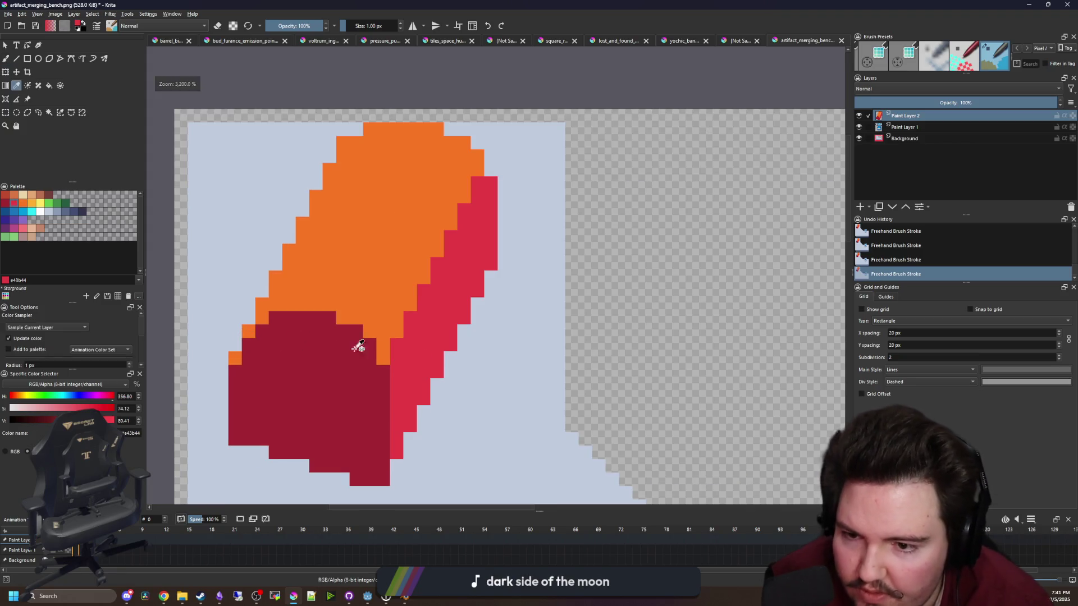
click(368, 131)
click(462, 141)
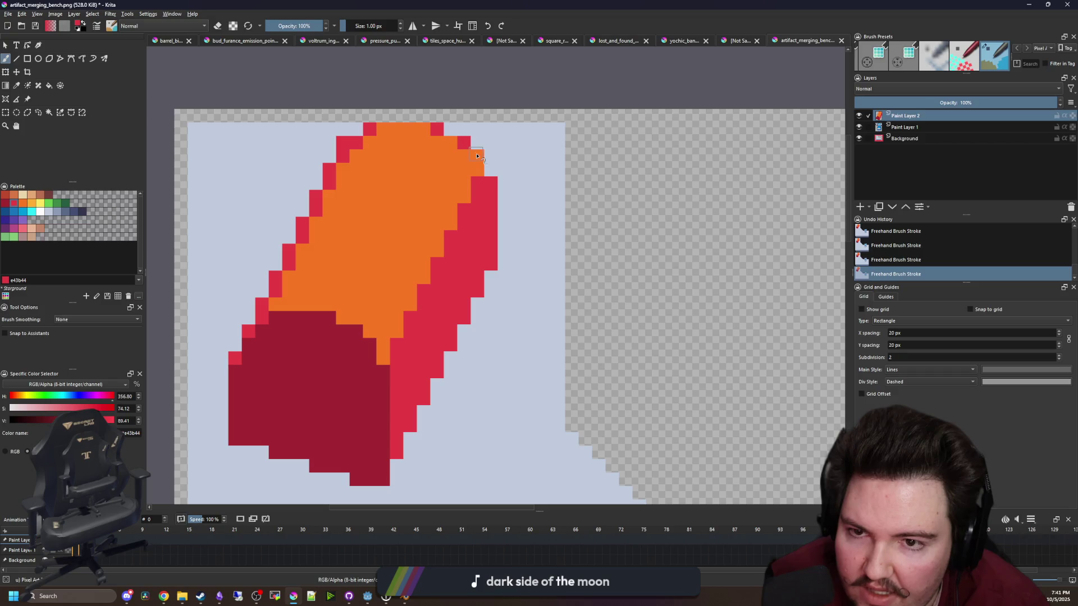
Show the whole image to review the red-rimmed orange artifact
key(2)
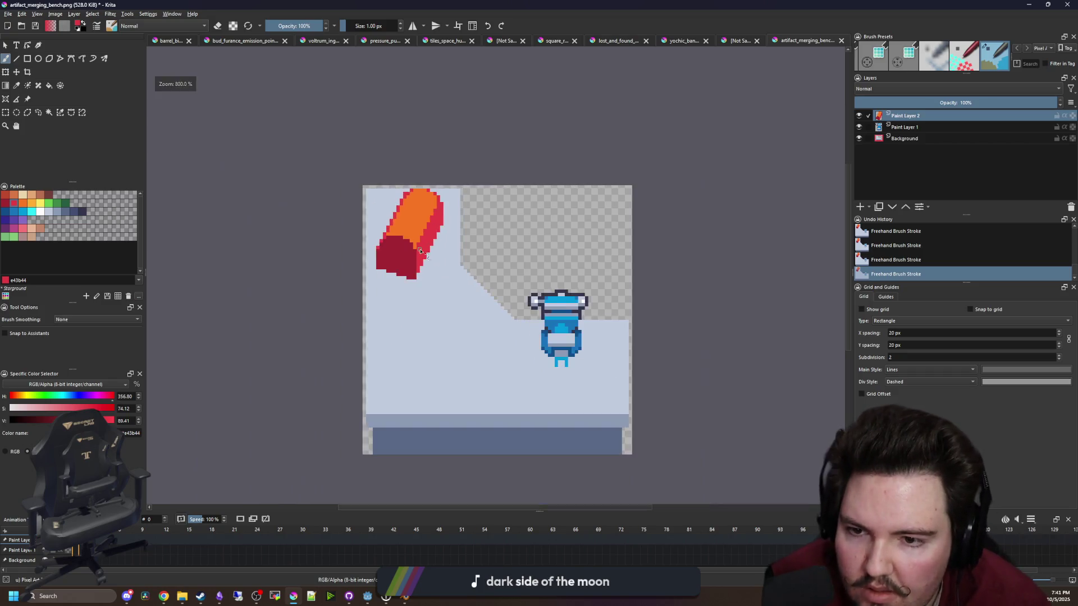
scroll(427, 216, up, 5)
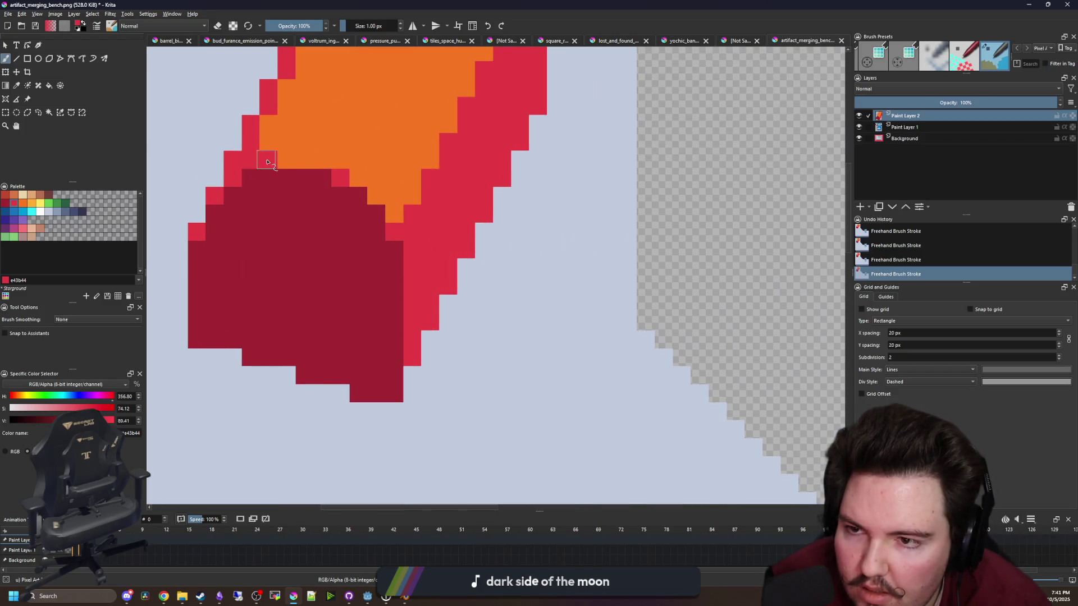
scroll(345, 250, down, 6)
scroll(345, 251, up, 2)
scroll(383, 262, up, 3)
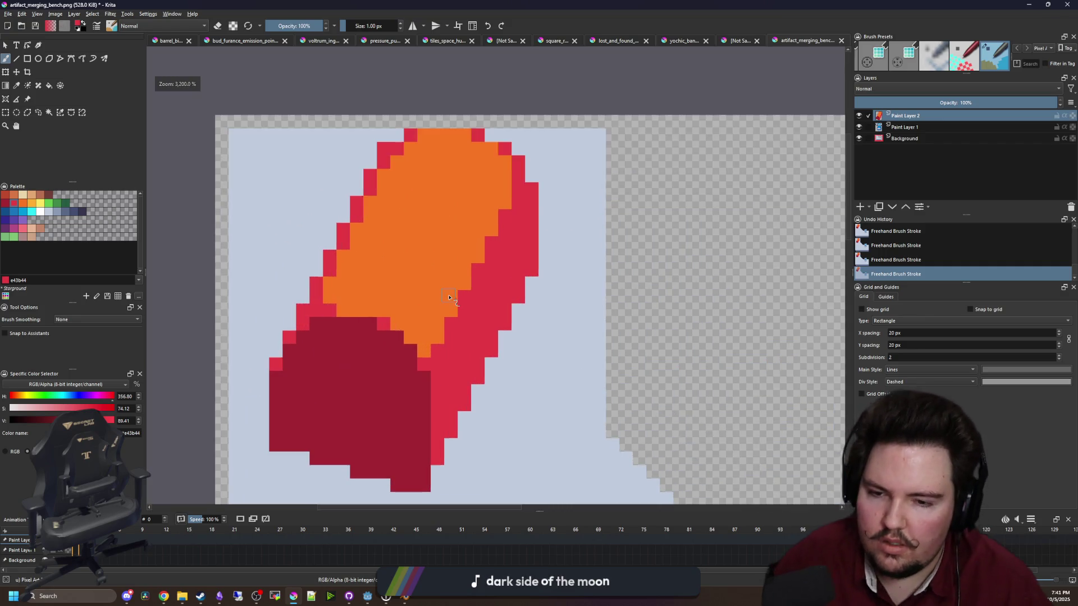
scroll(365, 300, down, 1)
key(p)
scroll(314, 280, down, 1)
scroll(269, 259, up, 1)
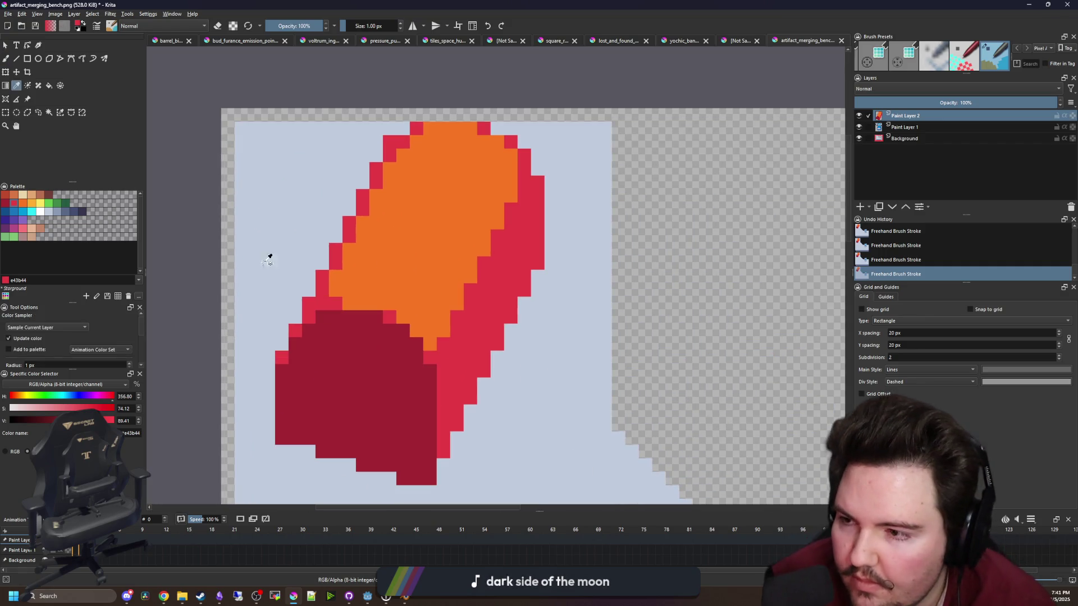
Paint darker grey-blue shadow pixels beside the artifact's right side
click(51, 213)
click(57, 213)
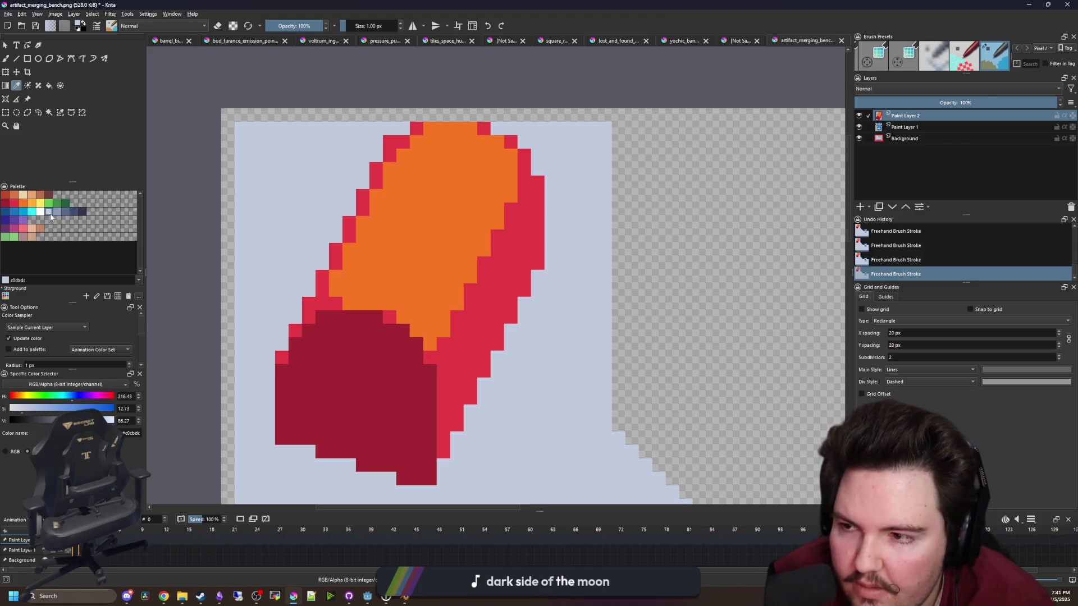
drag(483, 272, 437, 268)
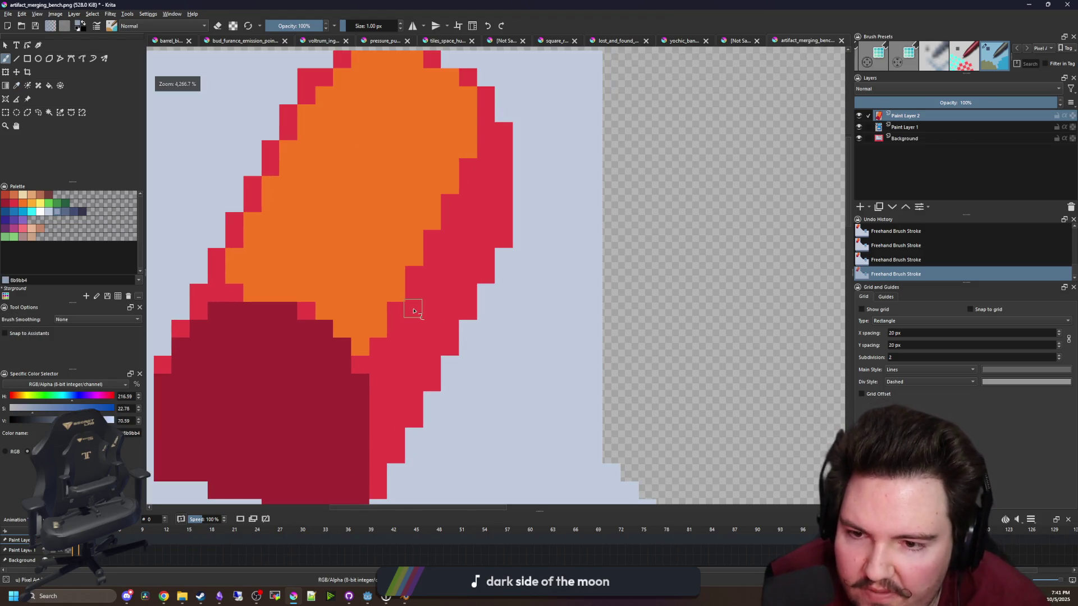
mouse_move(413, 311)
mouse_down()
mouse_move(415, 352)
mouse_move(435, 339)
mouse_move(486, 247)
mouse_move(466, 220)
mouse_up()
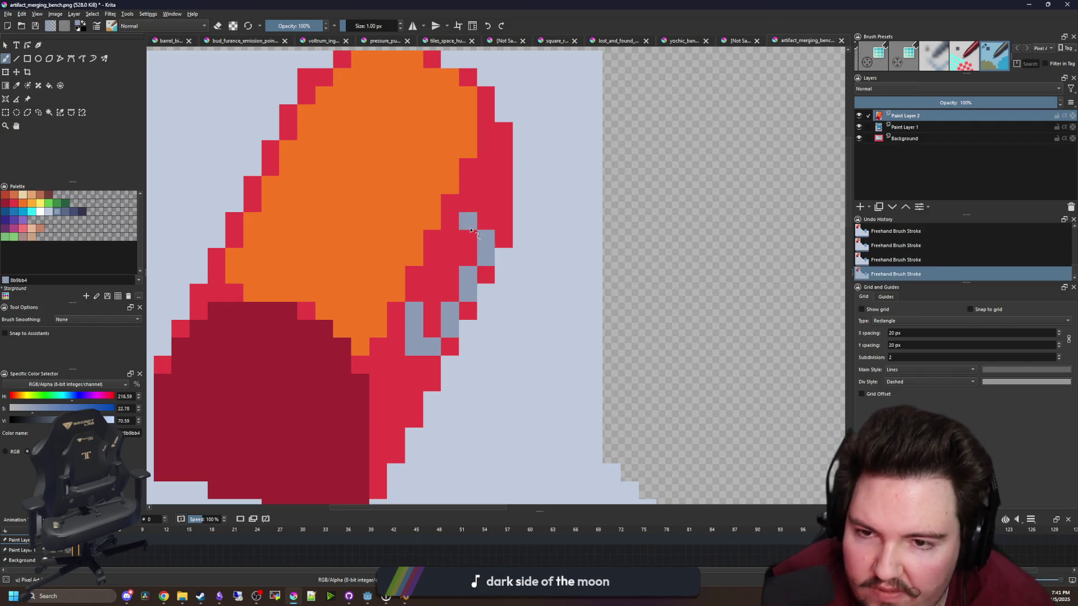
scroll(477, 246, down, 6)
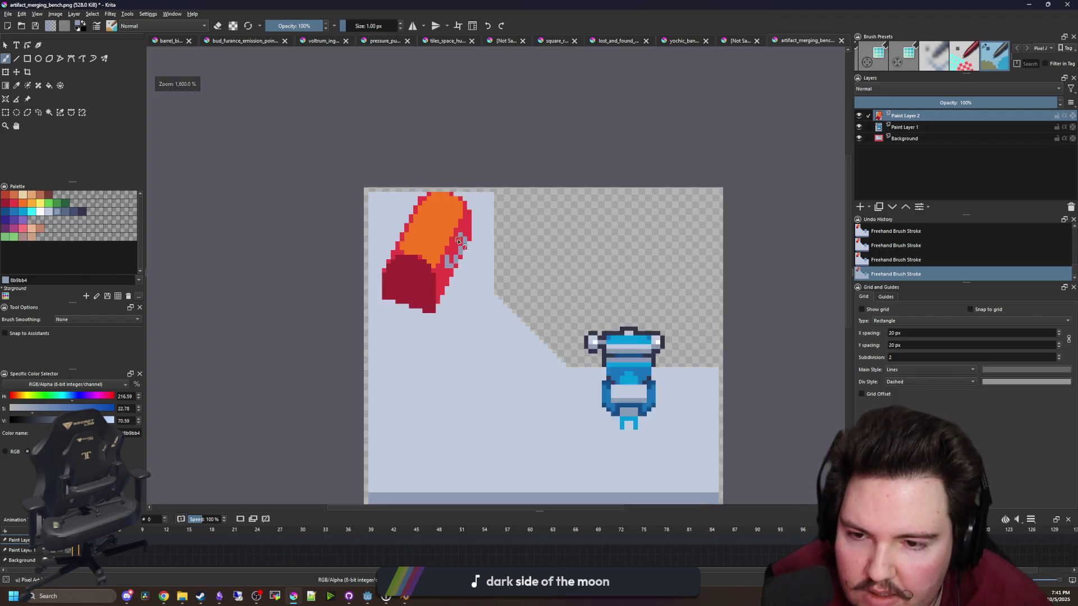
scroll(428, 272, up, 8)
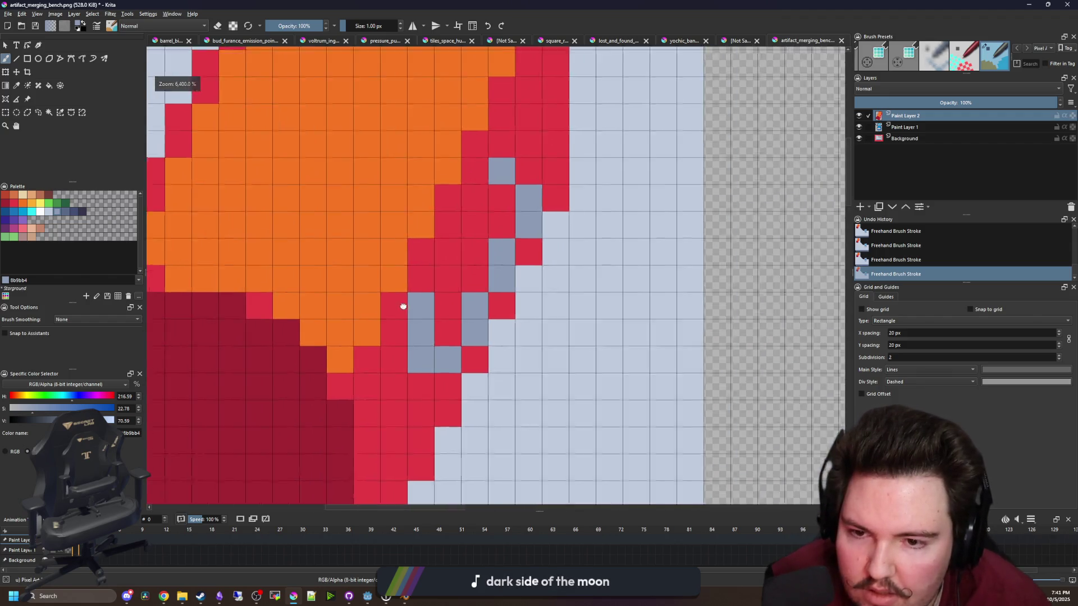
scroll(465, 235, down, 5)
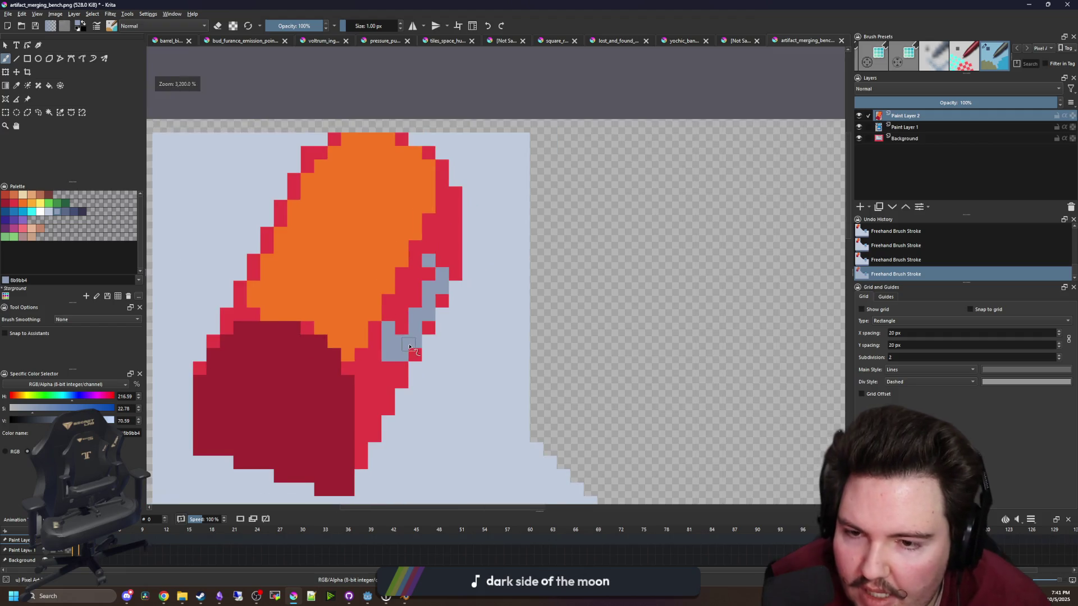
Add lighter grey-blue pixels along the artifact's right edge
click(49, 212)
click(361, 333)
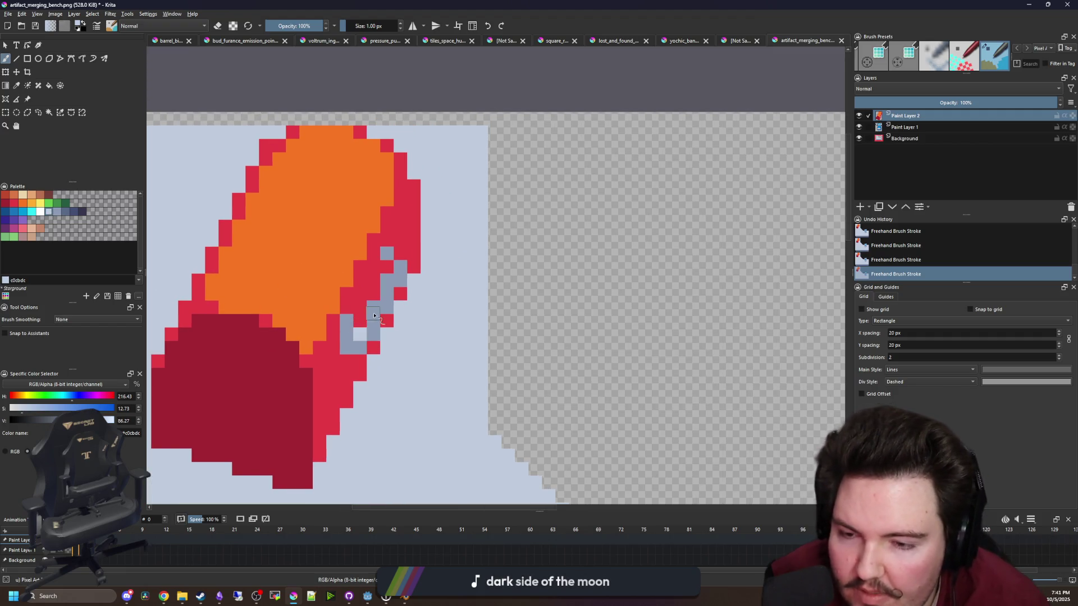
drag(388, 293, 399, 268)
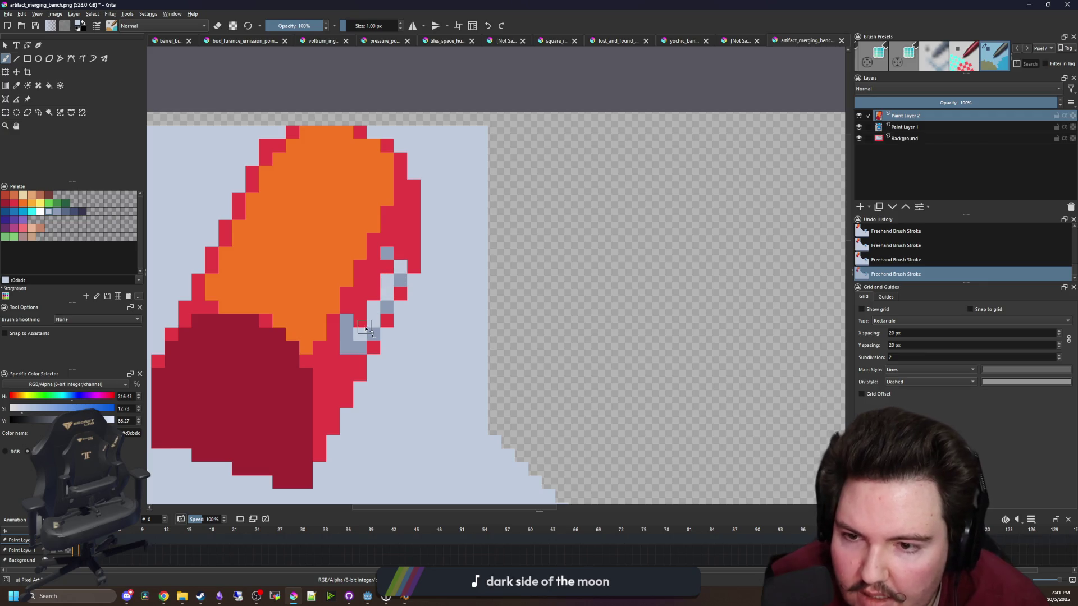
Fill the lower-right edge gaps with dark blue-grey pixels
key(p)
click(68, 215)
scroll(414, 313, up, 2)
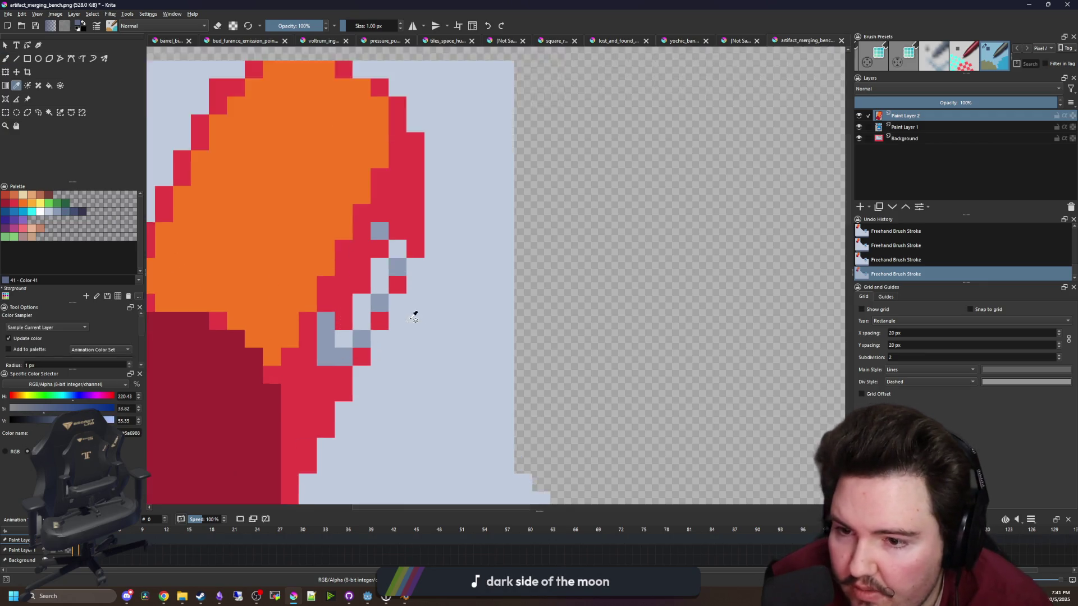
key(b)
drag(284, 345, 284, 376)
click(311, 375)
click(256, 348)
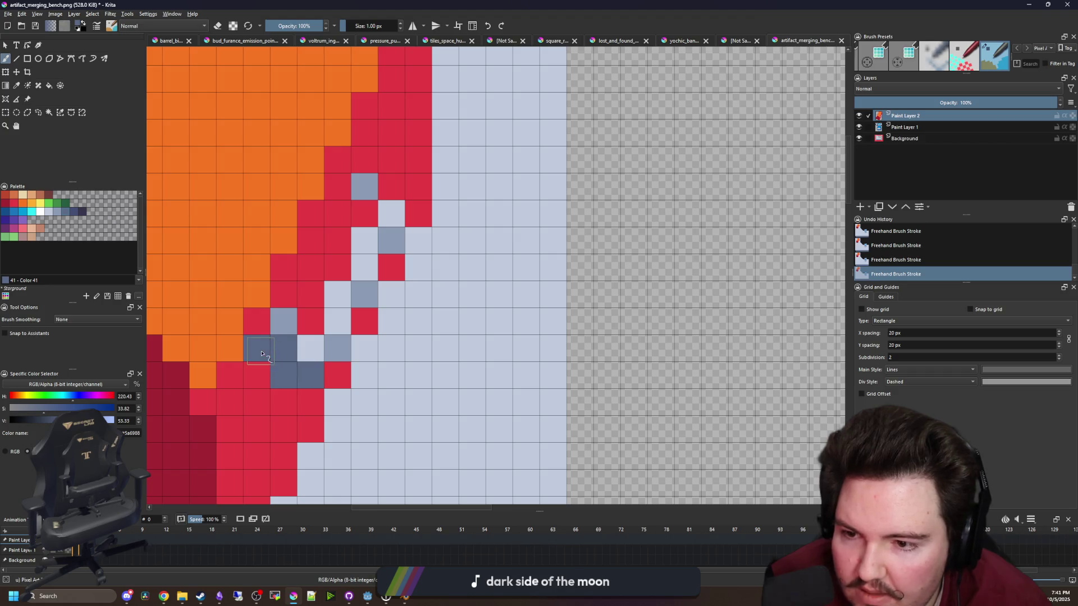
click(364, 214)
scroll(343, 211, down, 6)
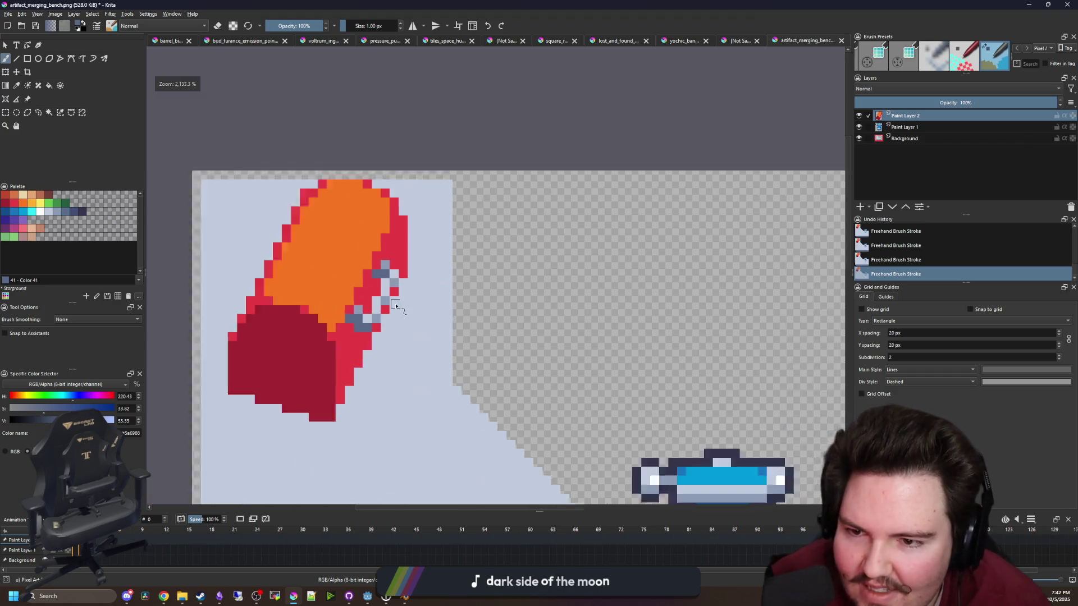
scroll(395, 345, up, 5)
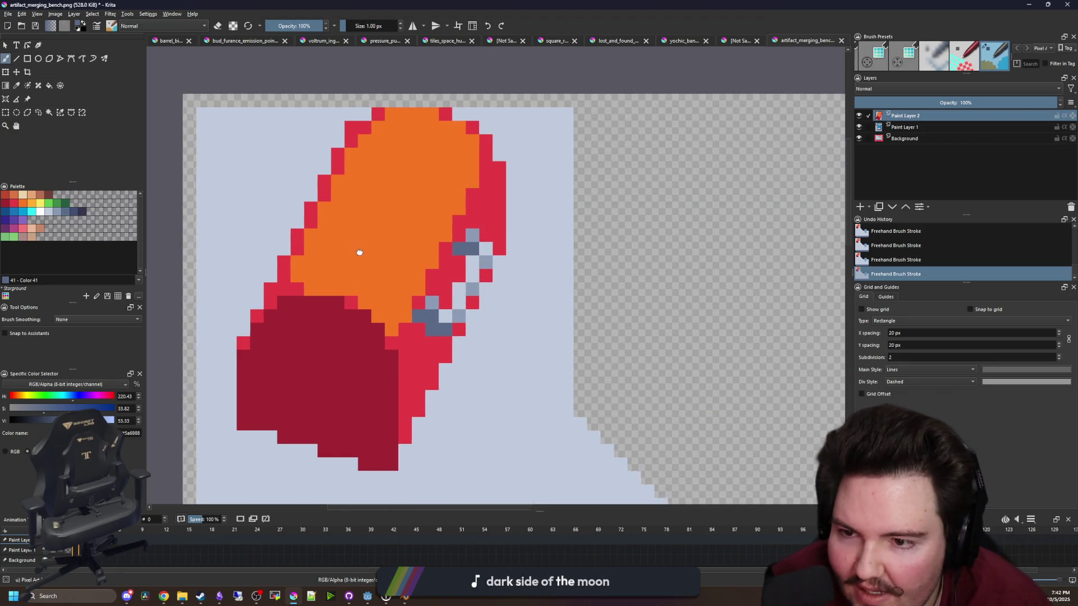
Pick dark navy #35354C and draw a line across the red block
drag(358, 250, 236, 241)
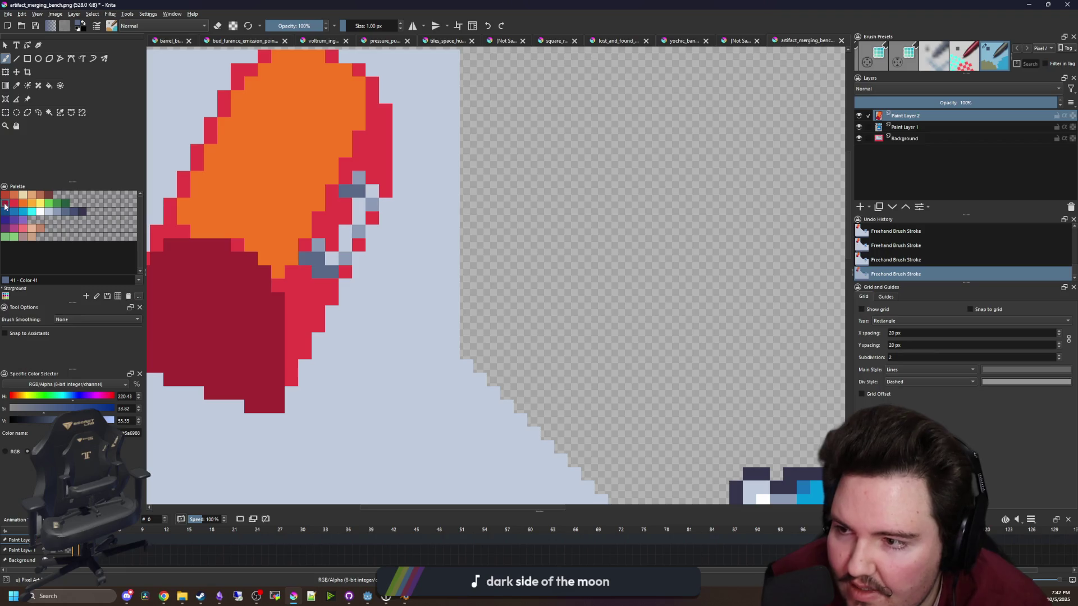
click(4, 203)
scroll(284, 305, down, 1)
scroll(443, 322, down, 4)
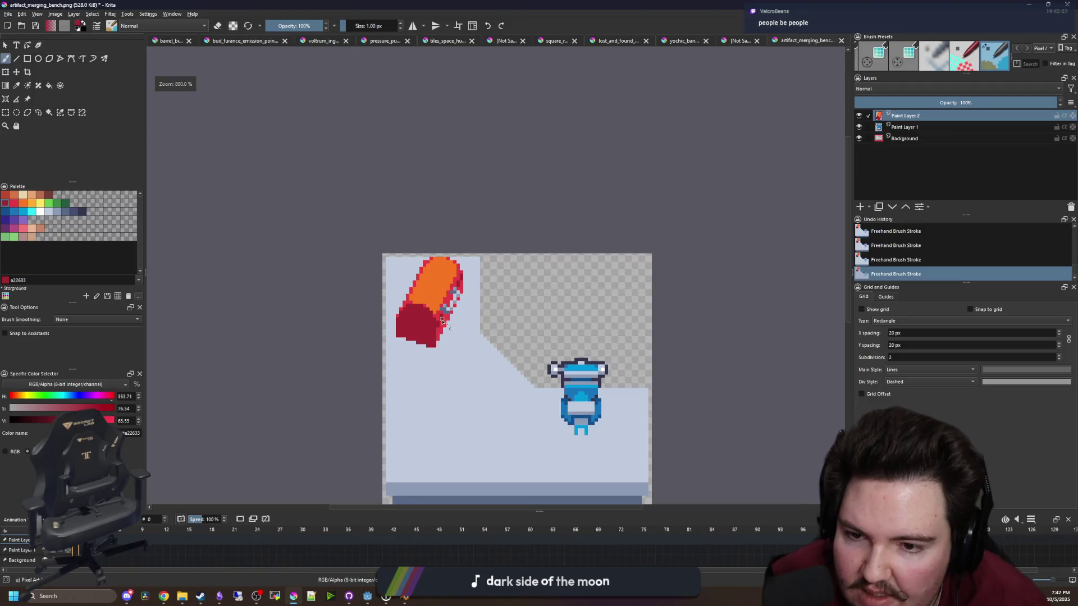
scroll(442, 322, up, 5)
click(83, 212)
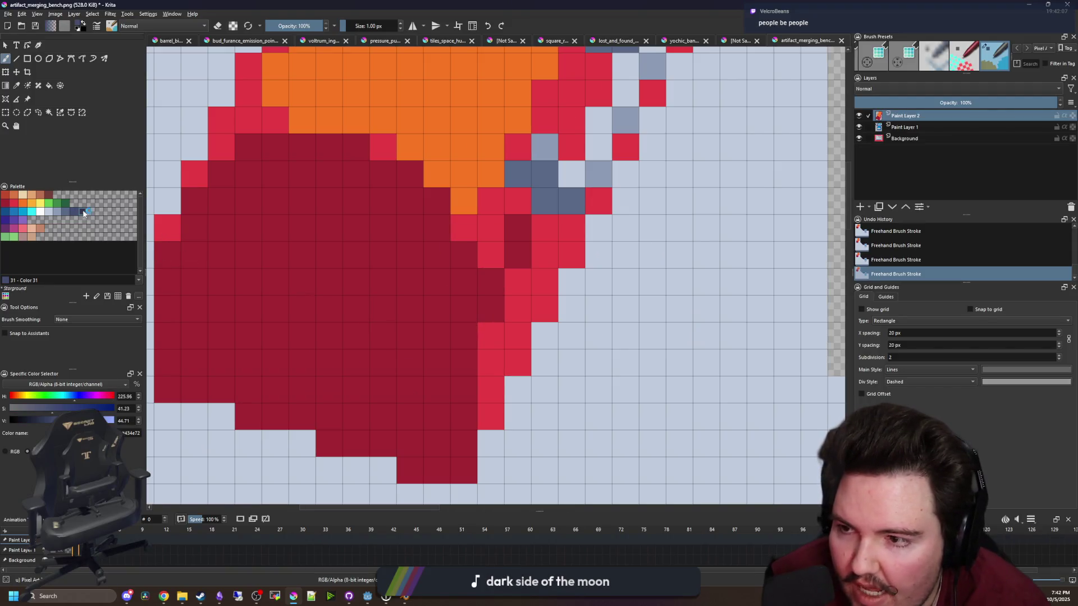
click(83, 213)
mouse_move(494, 303)
mouse_down()
mouse_move(375, 275)
mouse_move(311, 235)
mouse_move(282, 243)
mouse_move(235, 216)
mouse_move(207, 226)
mouse_up()
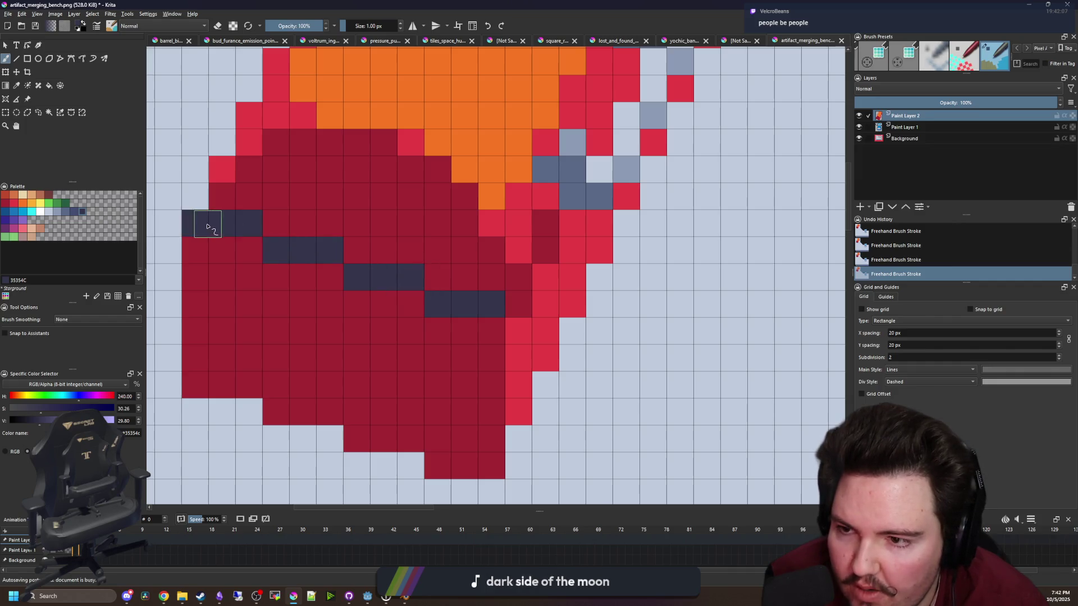
Undo the rough navy strokes and redraw a stair-stepped navy seam across the red block
scroll(338, 354, down, 8)
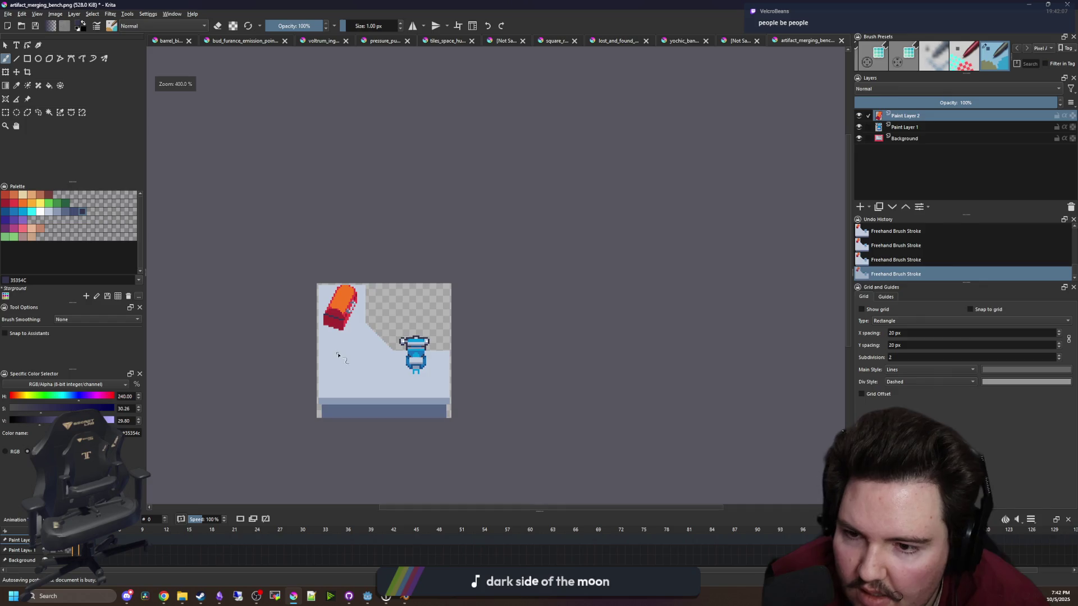
scroll(338, 354, up, 4)
scroll(359, 319, up, 2)
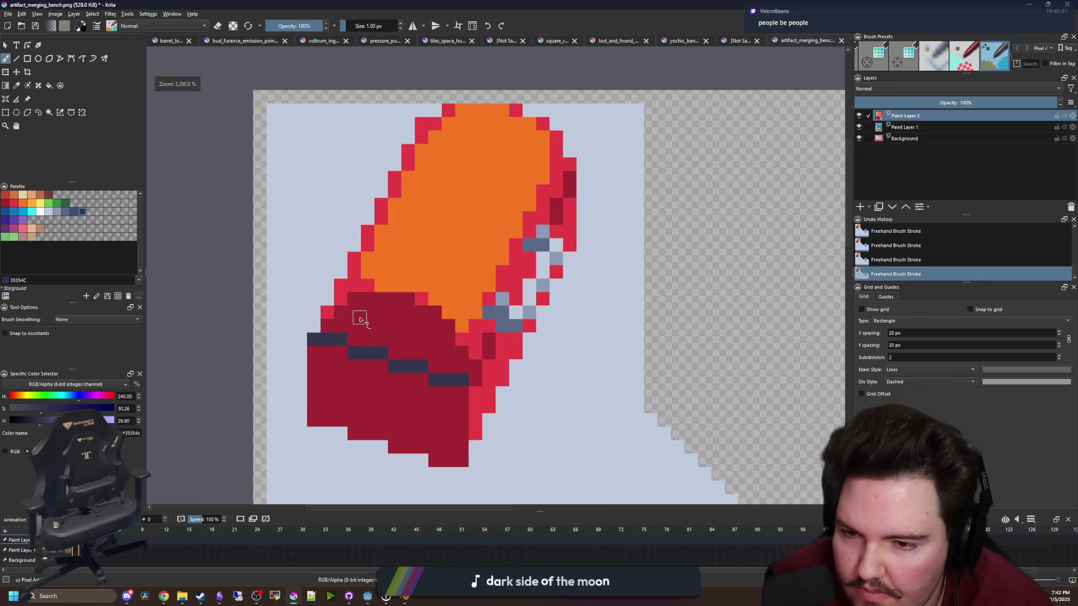
scroll(318, 332, up, 1)
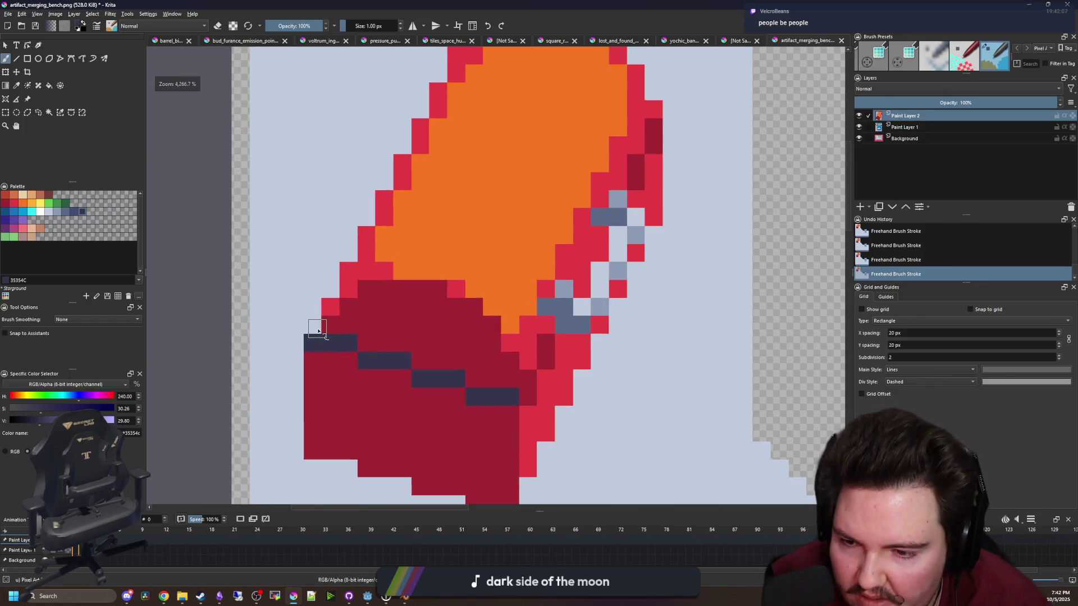
key(ctrl+z)
key(ctrl+z)
key(ctrl+z)
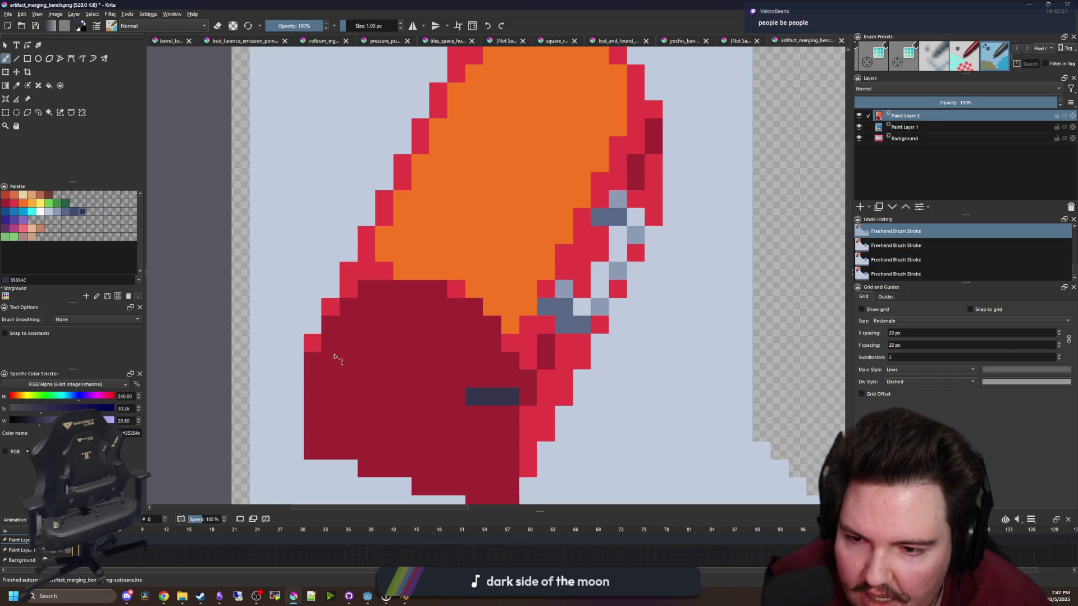
drag(326, 359, 510, 416)
Extend the navy seam pixel by pixel up to the block's right edge
scroll(511, 415, down, 5)
scroll(432, 401, up, 6)
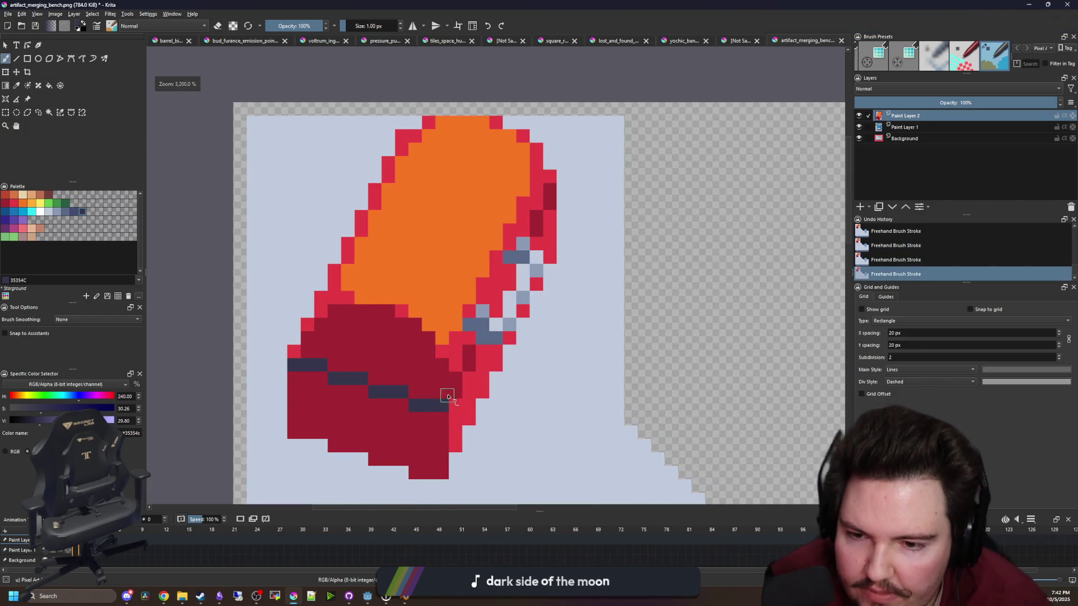
click(462, 391)
click(464, 365)
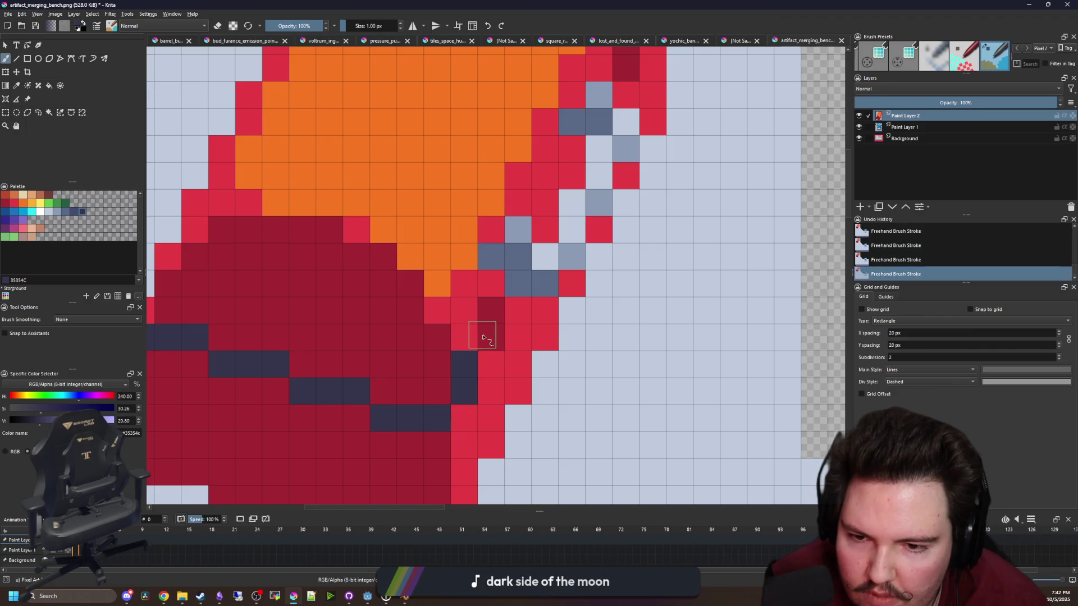
click(489, 336)
scroll(441, 391, down, 6)
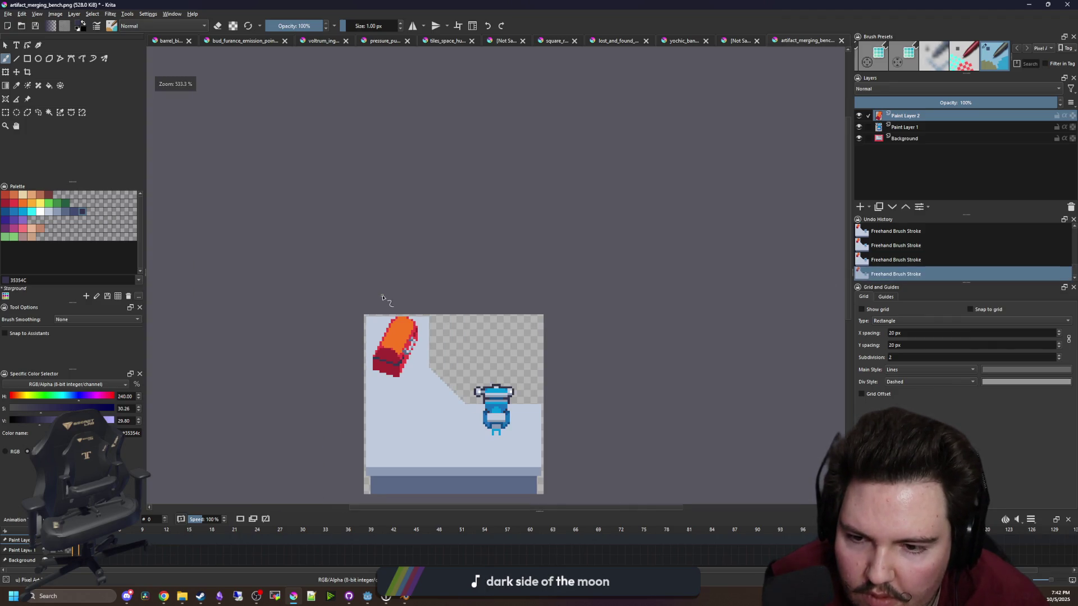
scroll(387, 322, down, 1)
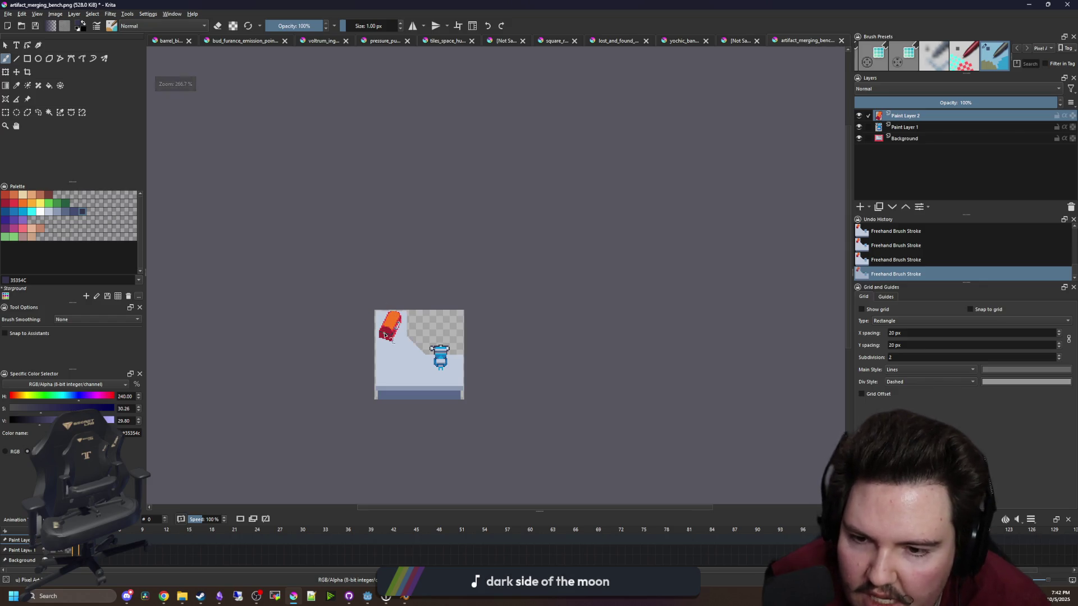
scroll(390, 315, up, 5)
scroll(391, 312, up, 2)
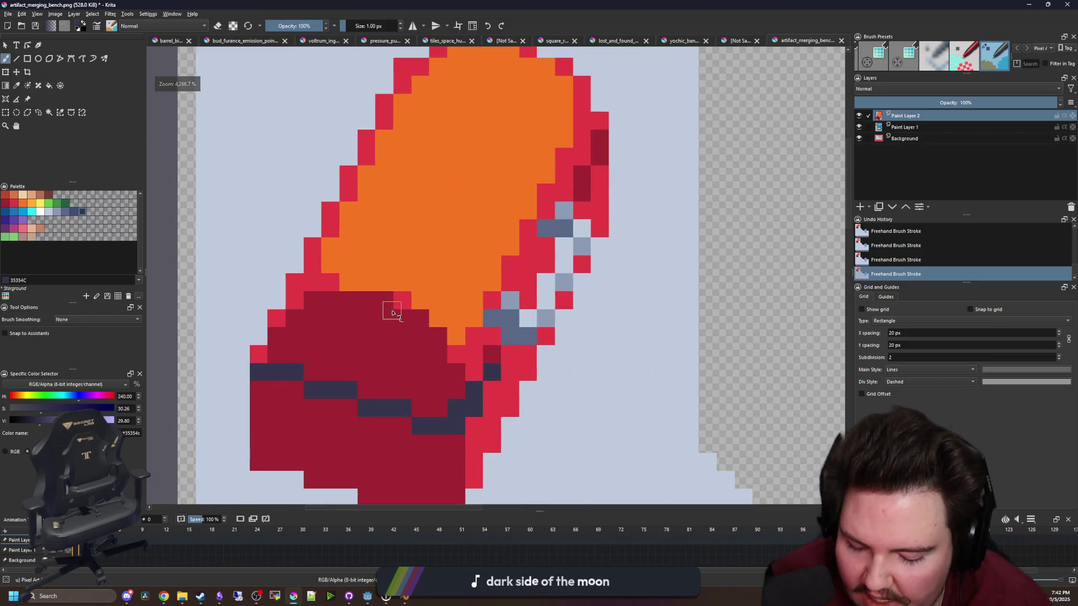
key(p)
scroll(387, 309, down, 1)
scroll(386, 292, down, 3)
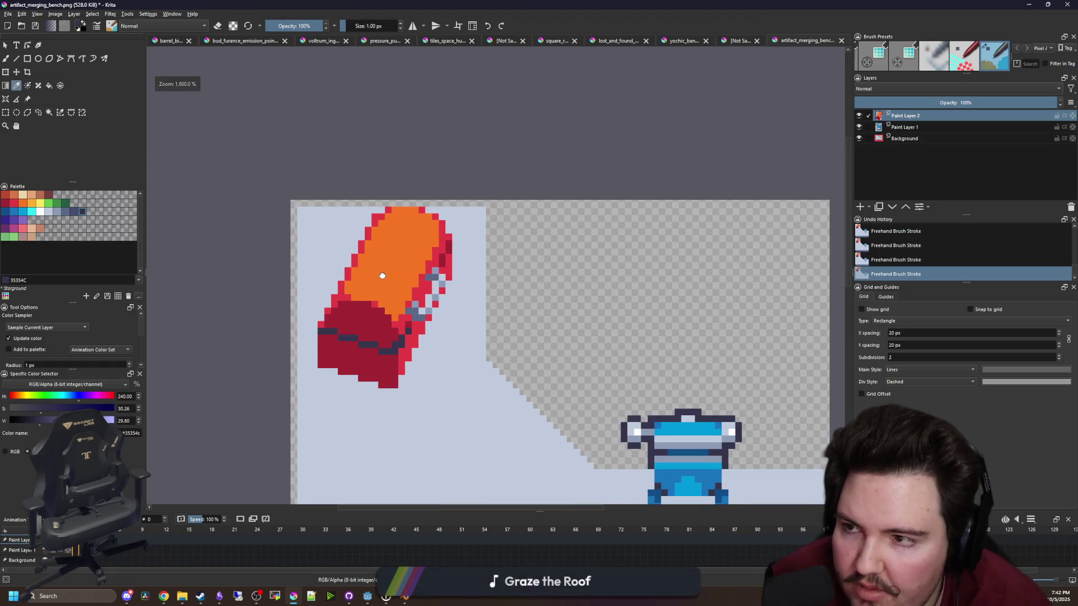
scroll(371, 303, up, 4)
scroll(407, 302, down, 3)
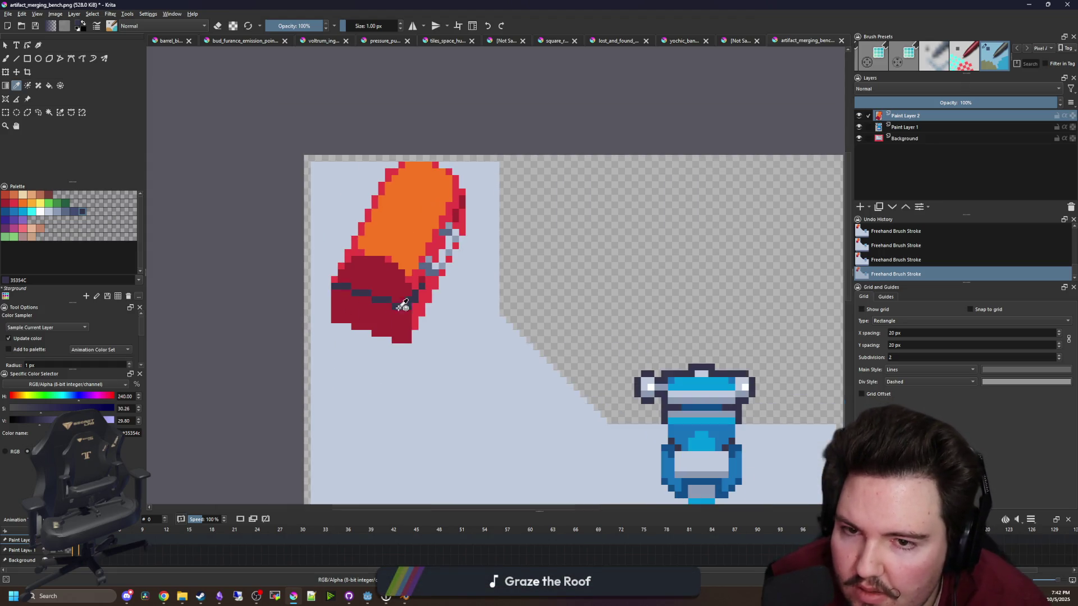
Select the artifact, shift it slightly right, and deselect
click(7, 113)
drag(331, 344, 465, 162)
click(16, 72)
drag(391, 260, 414, 259)
key(ctrl+shift+a)
Paint slate-blue shadow rows (palette colour 41) beneath the artifact and up its left edge
scroll(372, 281, up, 3)
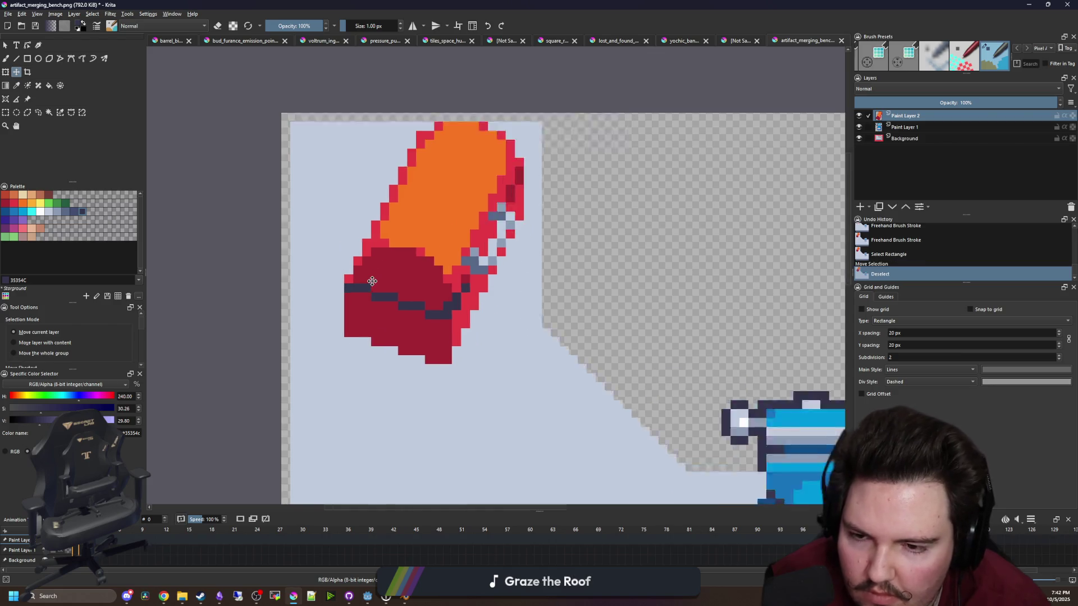
click(62, 213)
key(b)
drag(497, 339, 412, 339)
scroll(443, 370, up, 2)
drag(435, 381, 409, 380)
drag(499, 361, 354, 361)
mouse_move(443, 343)
mouse_down()
mouse_move(335, 344)
mouse_move(435, 140)
mouse_up()
mouse_move(393, 275)
mouse_down()
mouse_move(385, 284)
mouse_move(373, 264)
mouse_move(397, 246)
mouse_up()
Add a shadow pixel at the lower-left corner and erase stray shadow pixels there
scroll(397, 246, down, 5)
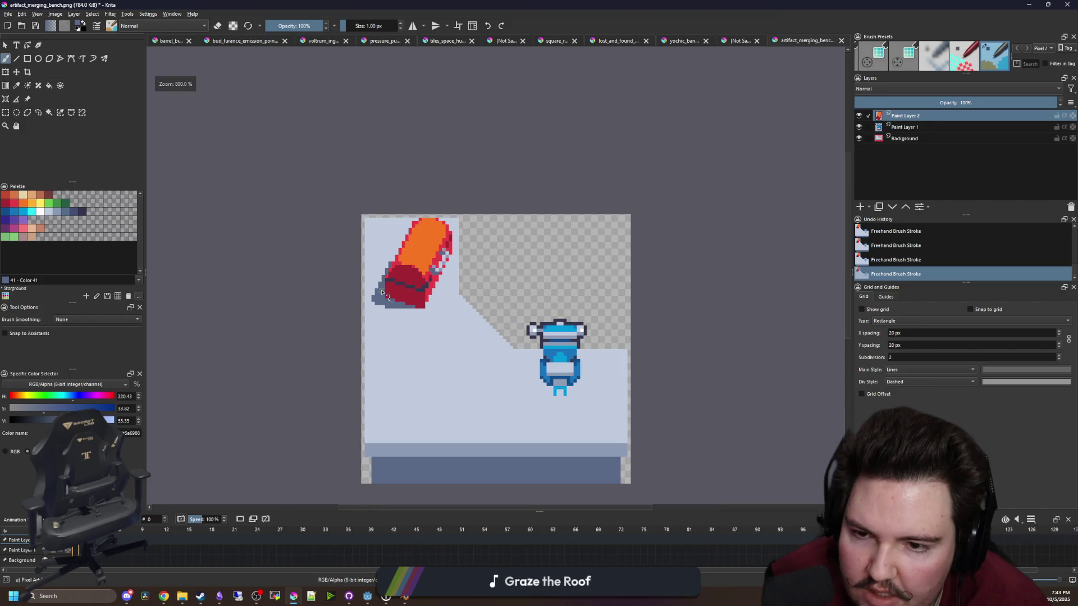
scroll(387, 239, down, 1)
scroll(393, 308, up, 5)
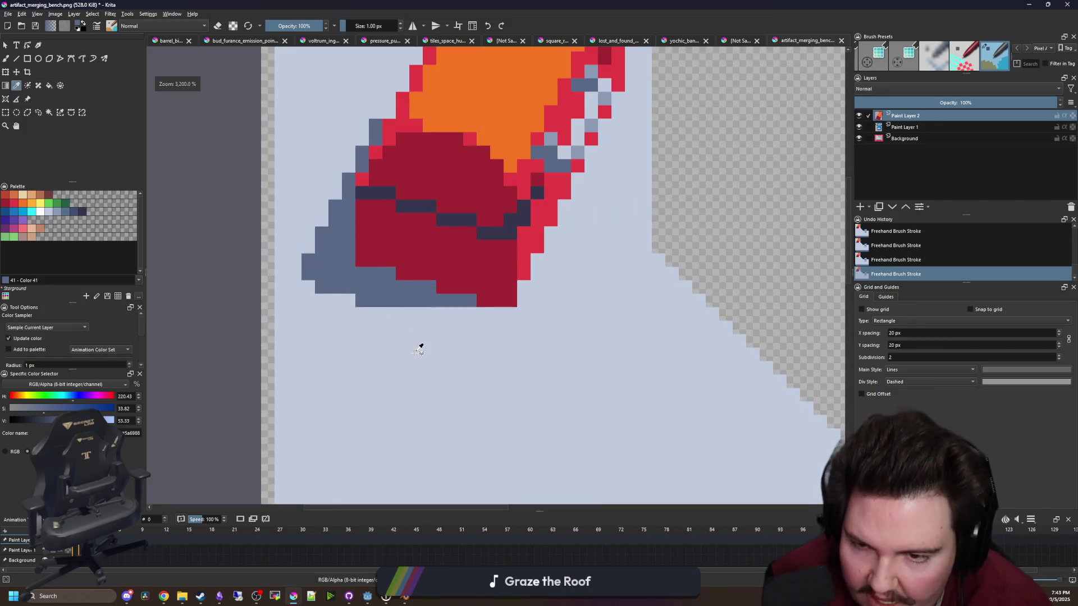
drag(349, 305, 364, 307)
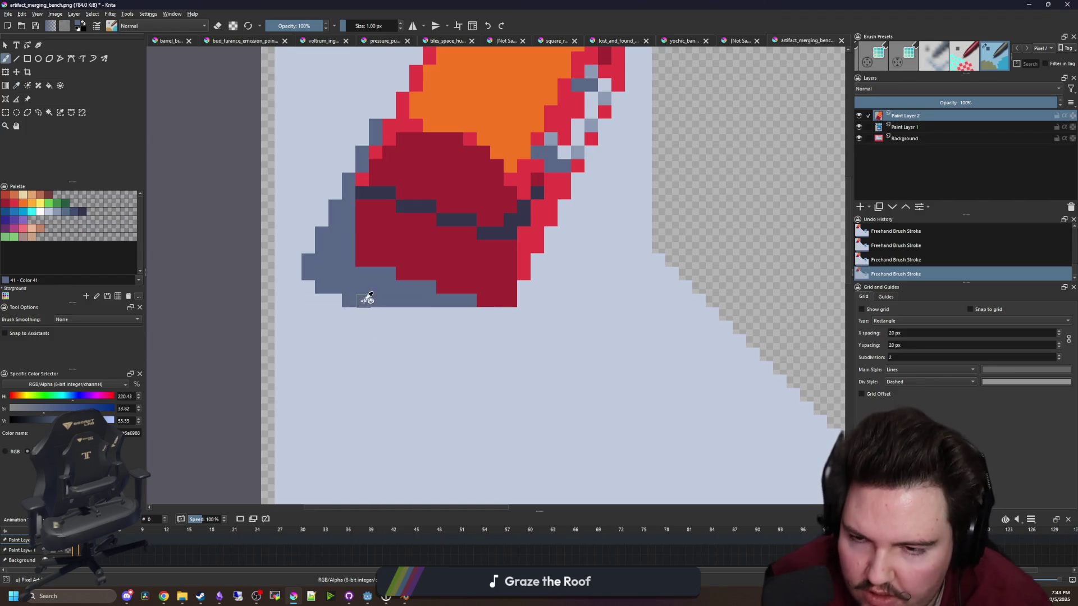
key(p)
key(b)
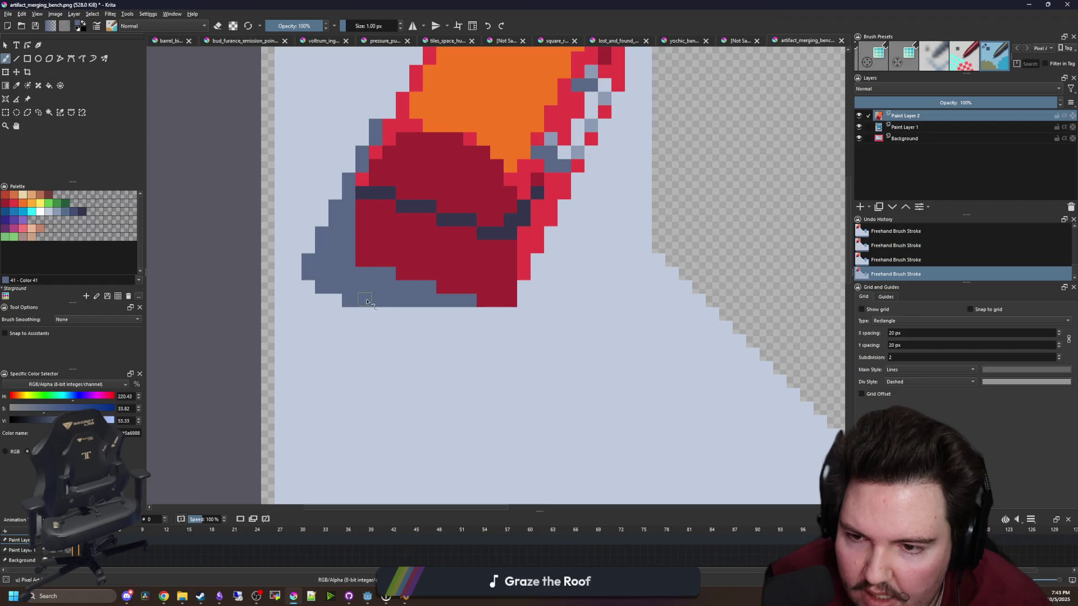
key(e)
drag(348, 301, 372, 305)
scroll(382, 339, down, 5)
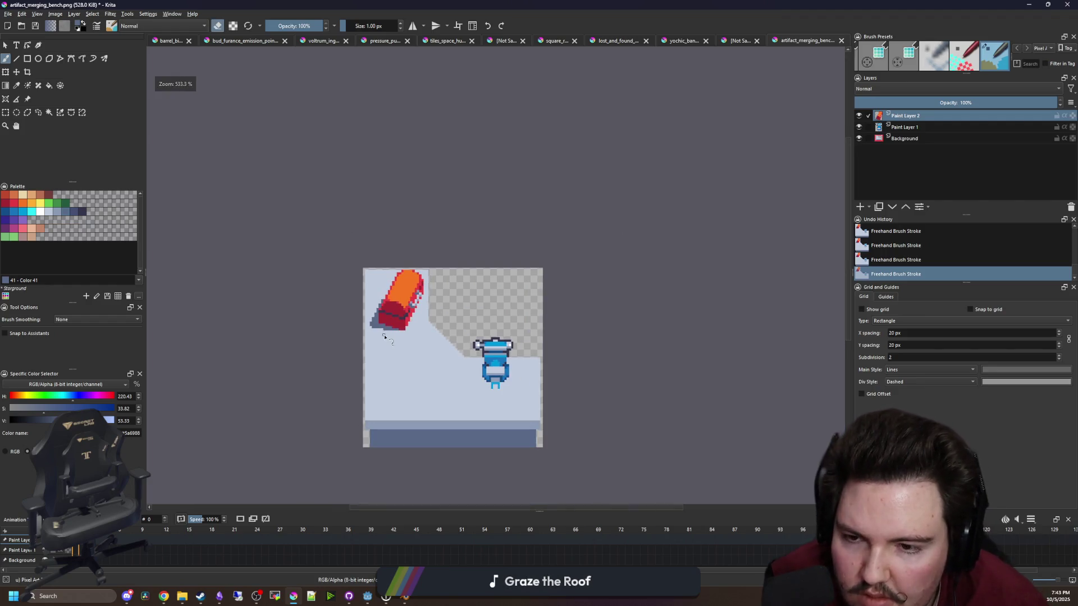
Switch to the eraser and clear the extra grey-blue pixels along the red barrel's left edge
scroll(375, 307, up, 4)
scroll(393, 312, up, 1)
key(p)
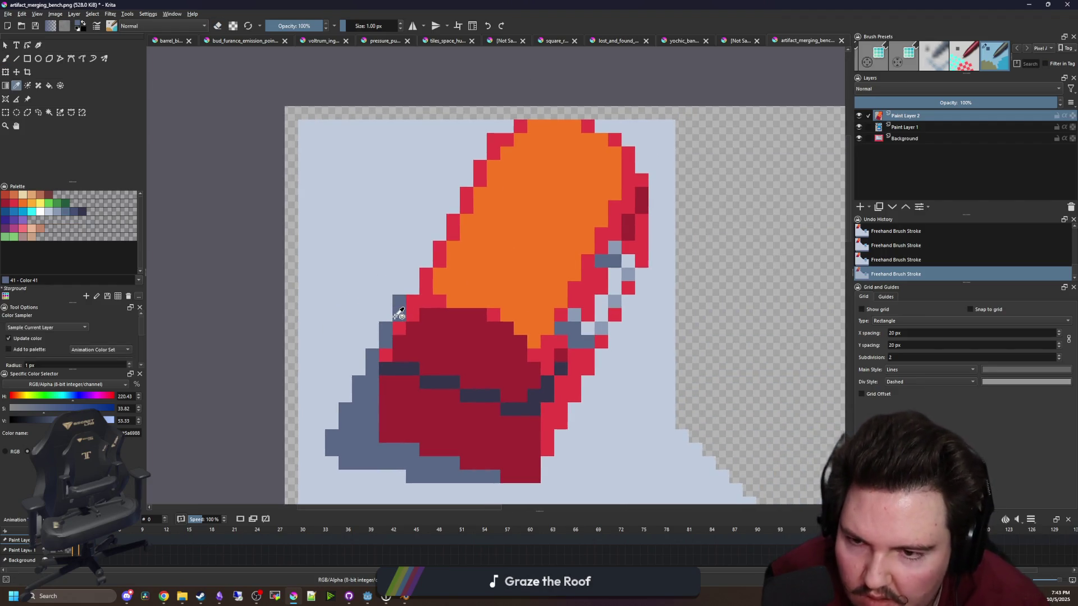
key(b)
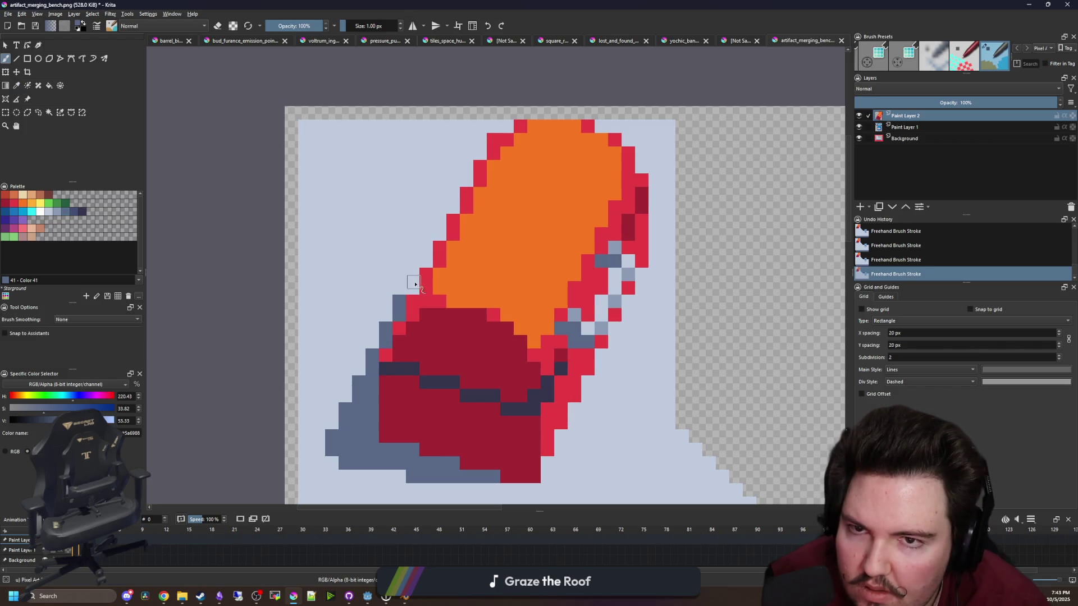
scroll(432, 283, up, 2)
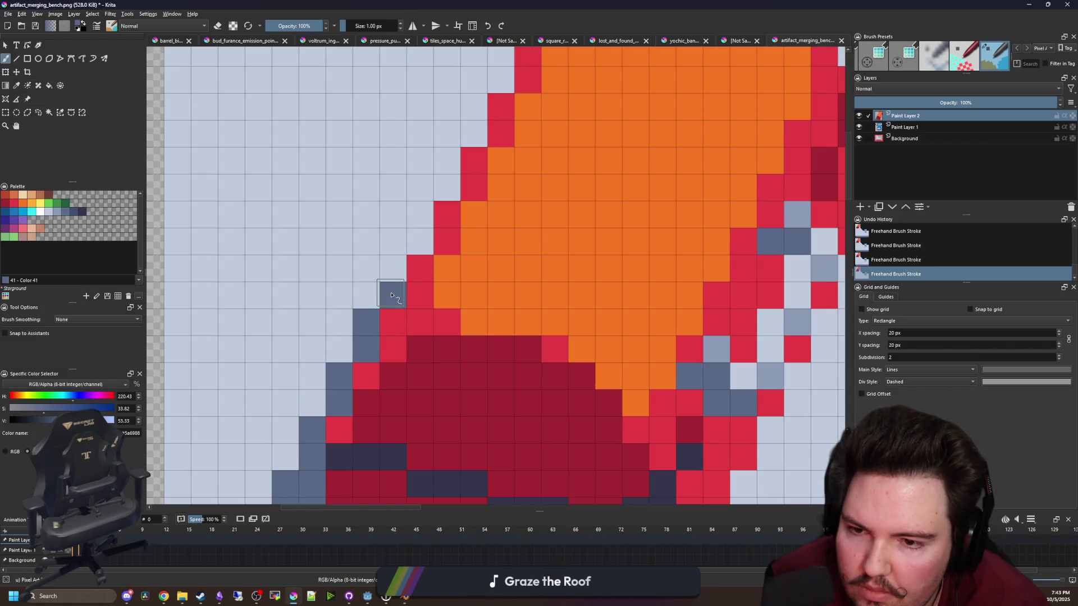
scroll(387, 243, down, 5)
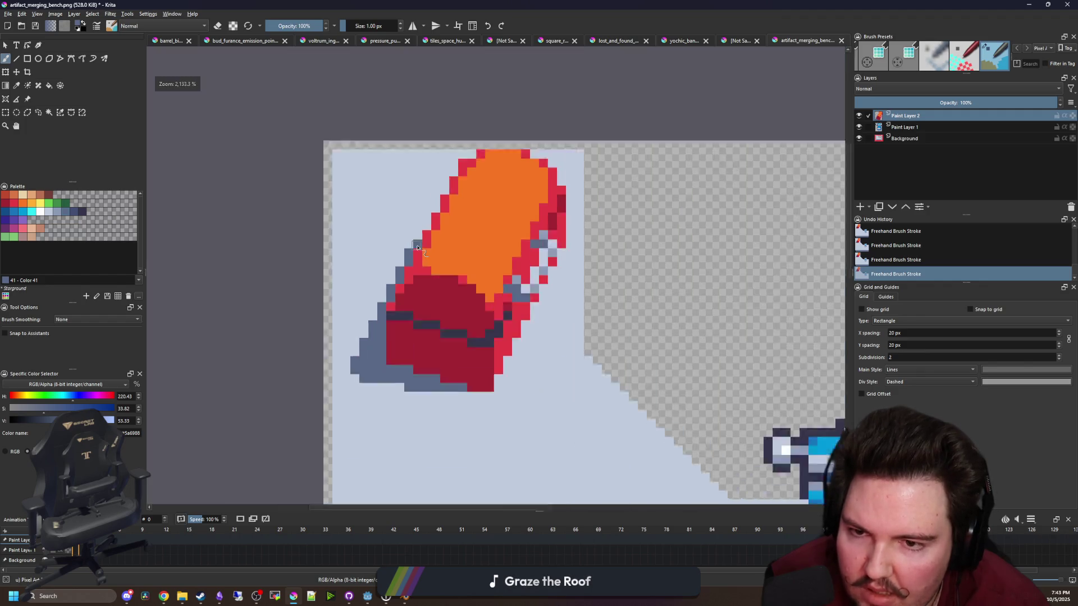
scroll(388, 243, down, 3)
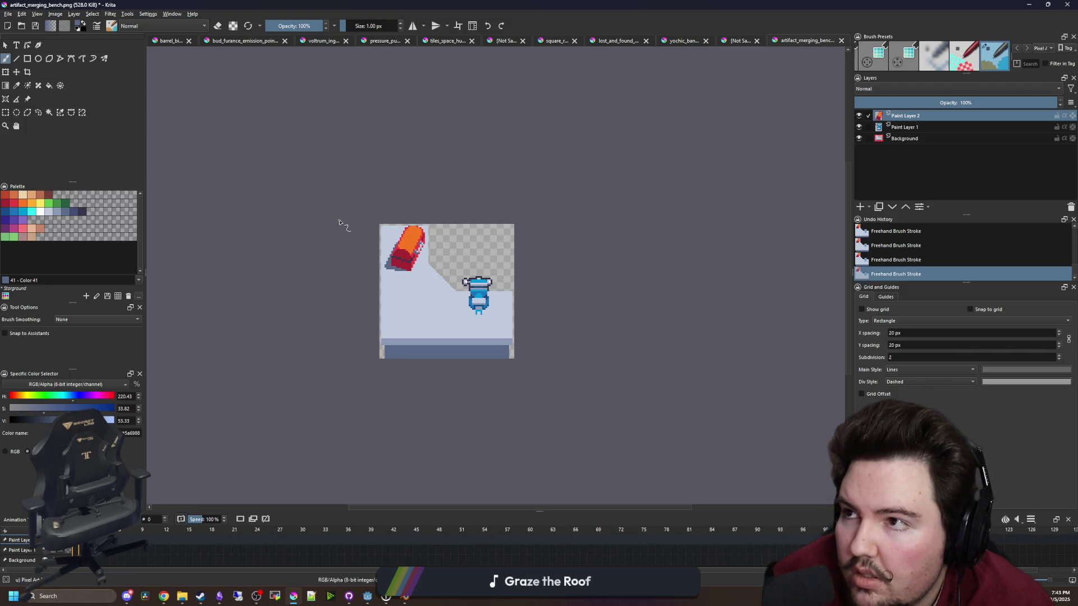
scroll(404, 226, up, 5)
key(e)
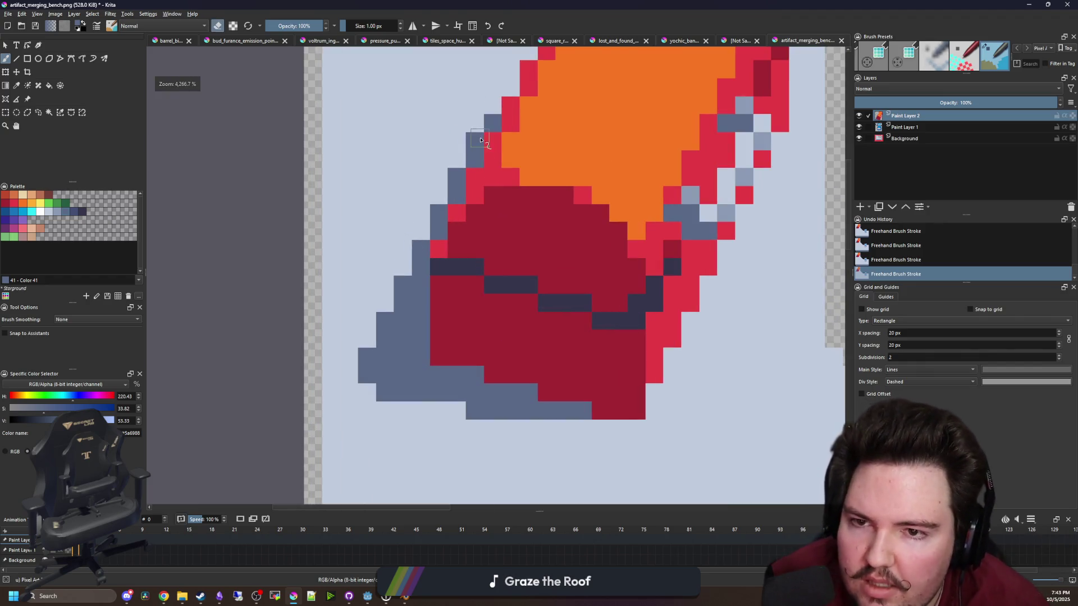
mouse_move(465, 171)
mouse_down()
mouse_move(396, 314)
mouse_move(374, 340)
mouse_move(365, 329)
mouse_move(361, 373)
mouse_move(380, 390)
mouse_up()
scroll(375, 303, down, 5)
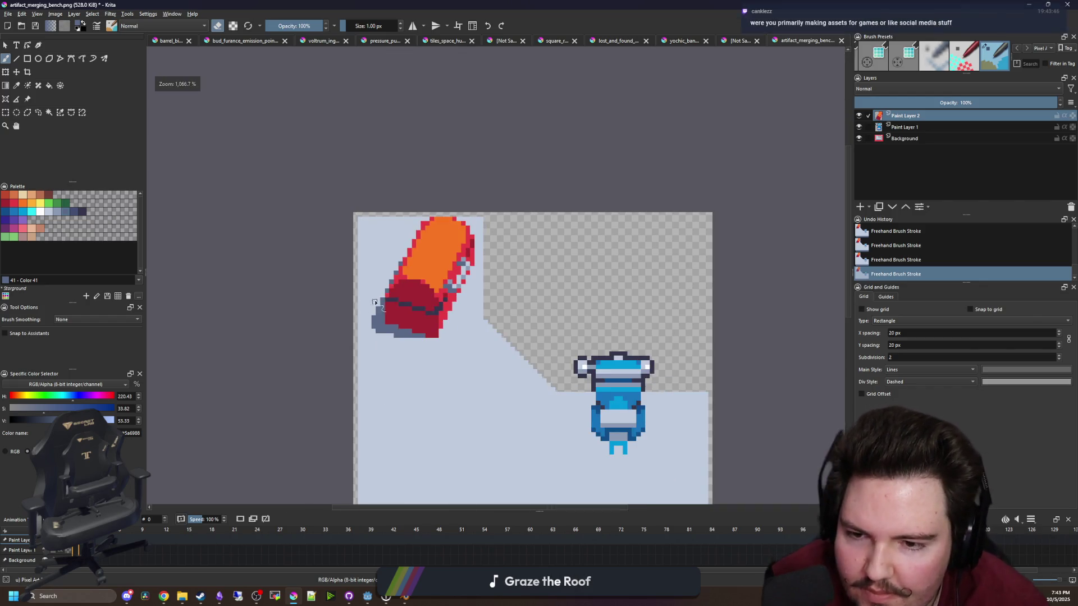
scroll(375, 303, down, 2)
scroll(387, 230, up, 7)
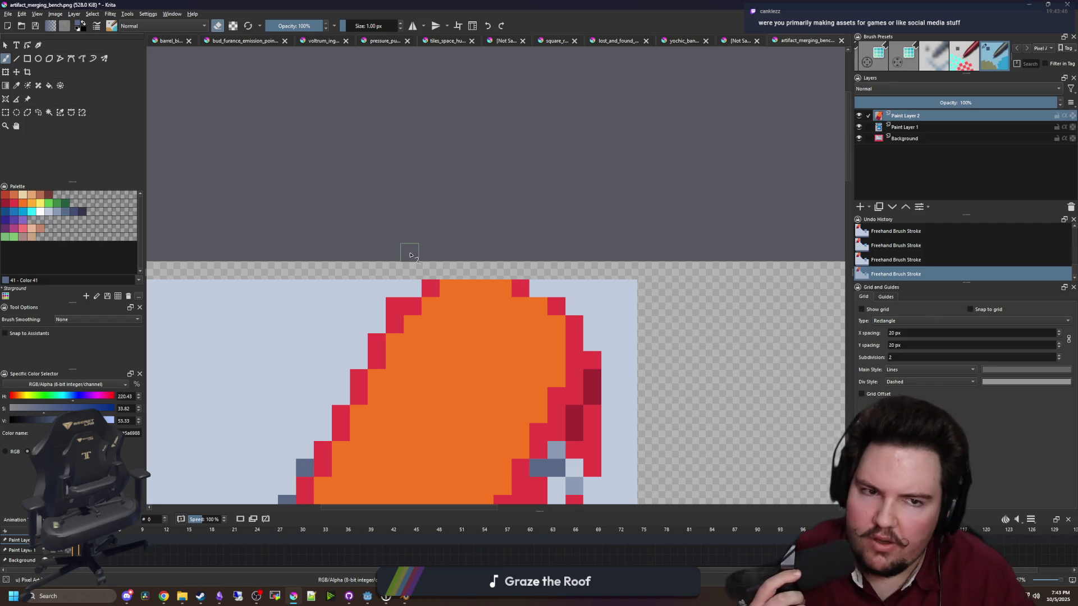
Sample the red from the barrel's top outline while zooming around the sprite
scroll(410, 256, down, 7)
scroll(448, 260, up, 7)
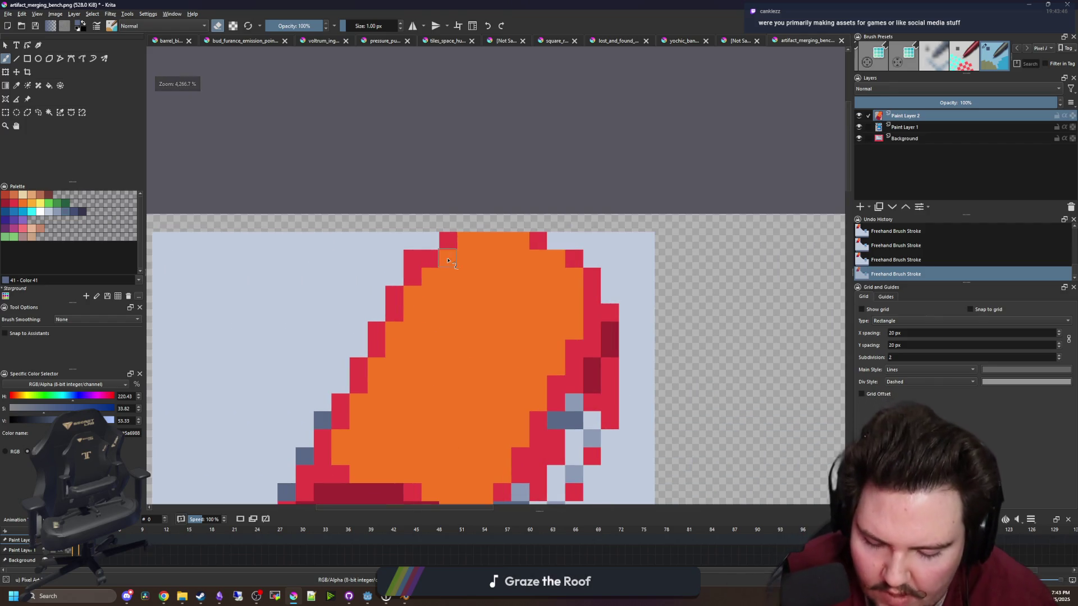
ctrl+click(448, 240)
scroll(448, 247, down, 4)
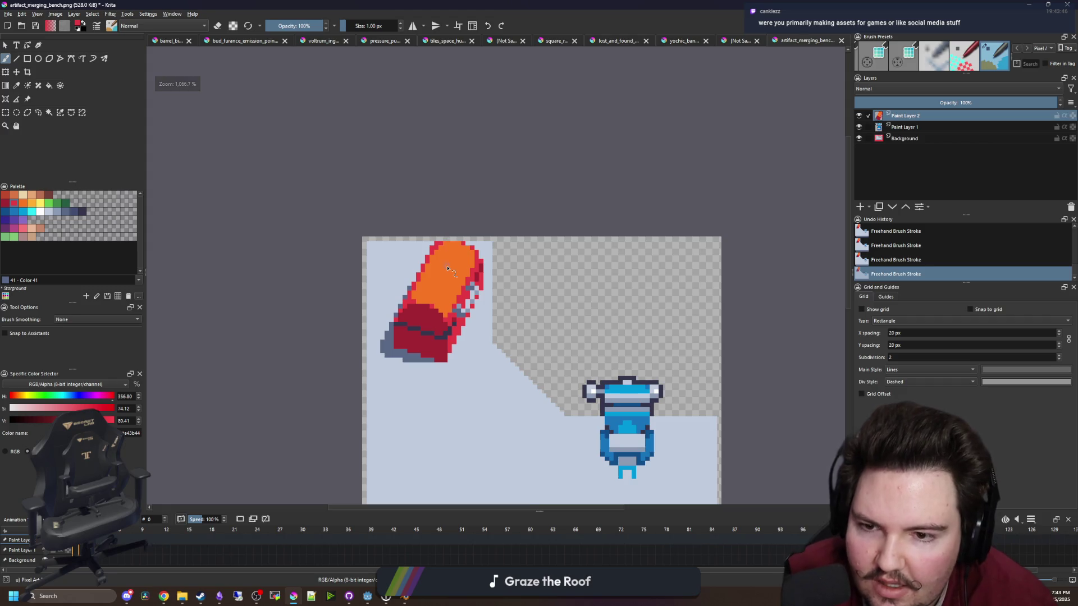
scroll(447, 264, down, 5)
scroll(458, 219, up, 2)
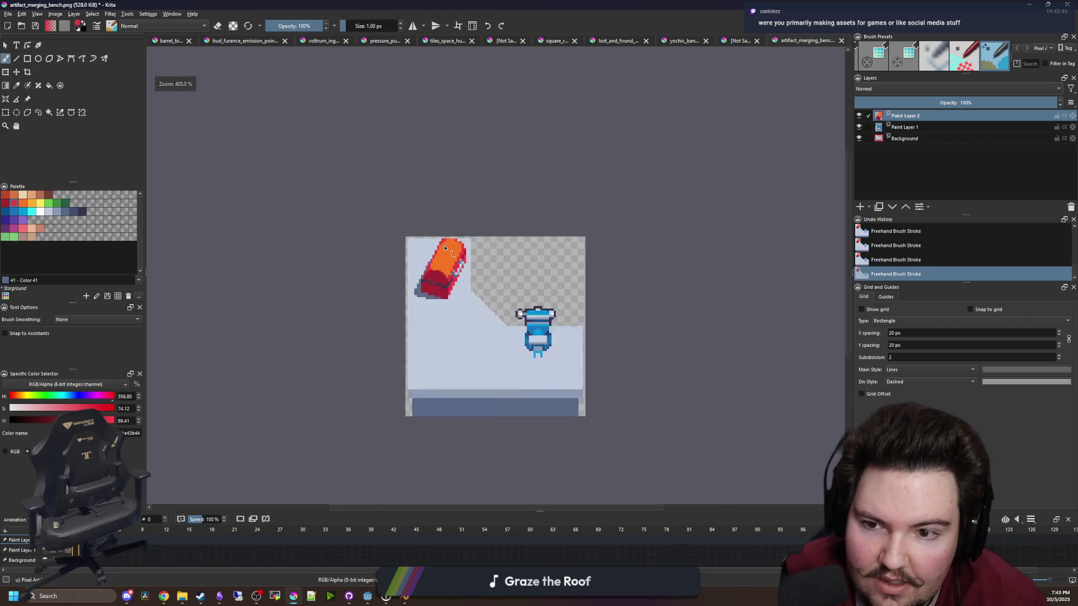
scroll(446, 249, up, 7)
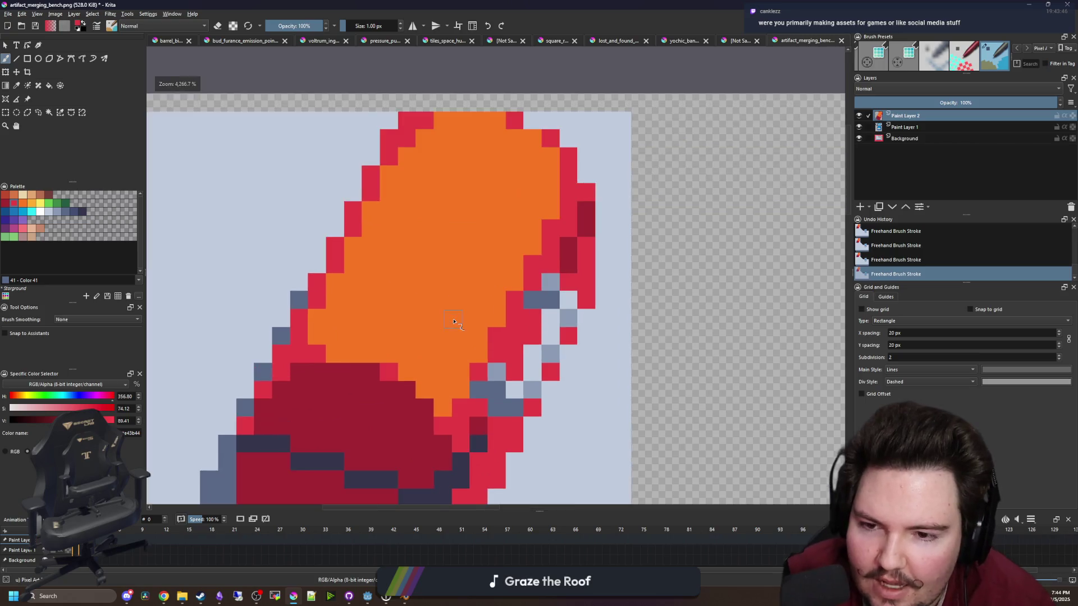
scroll(454, 322, down, 5)
scroll(413, 338, up, 5)
scroll(415, 331, down, 5)
scroll(441, 304, up, 6)
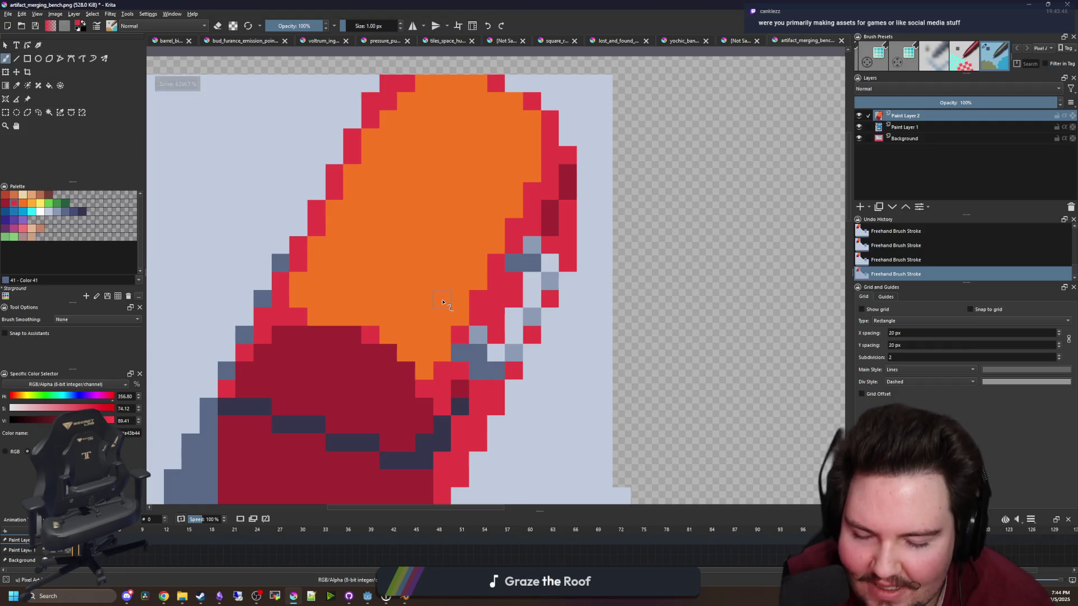
key(p)
scroll(477, 298, down, 5)
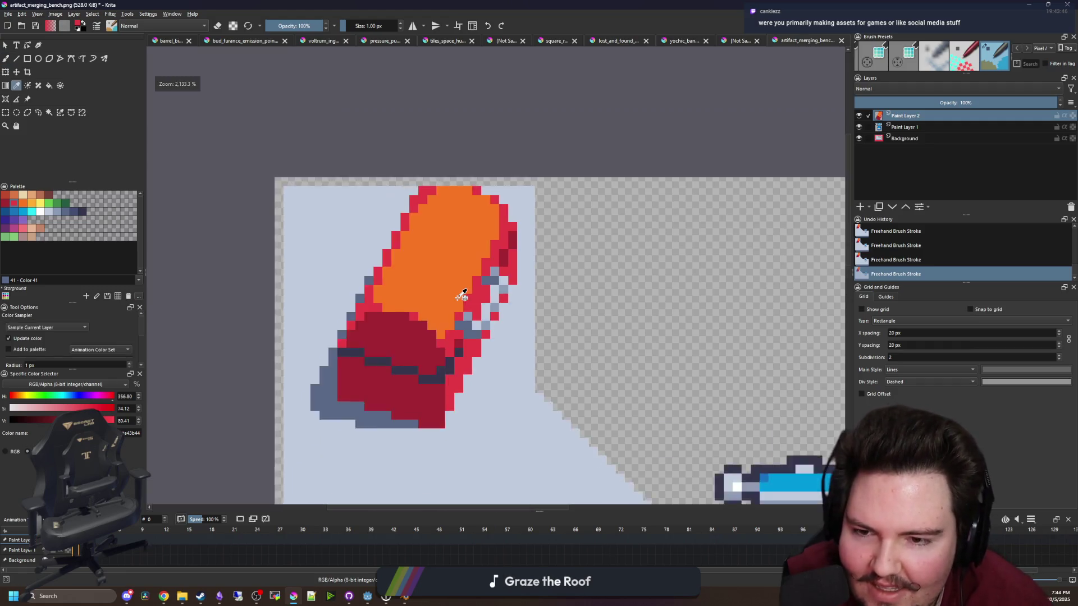
scroll(415, 293, up, 5)
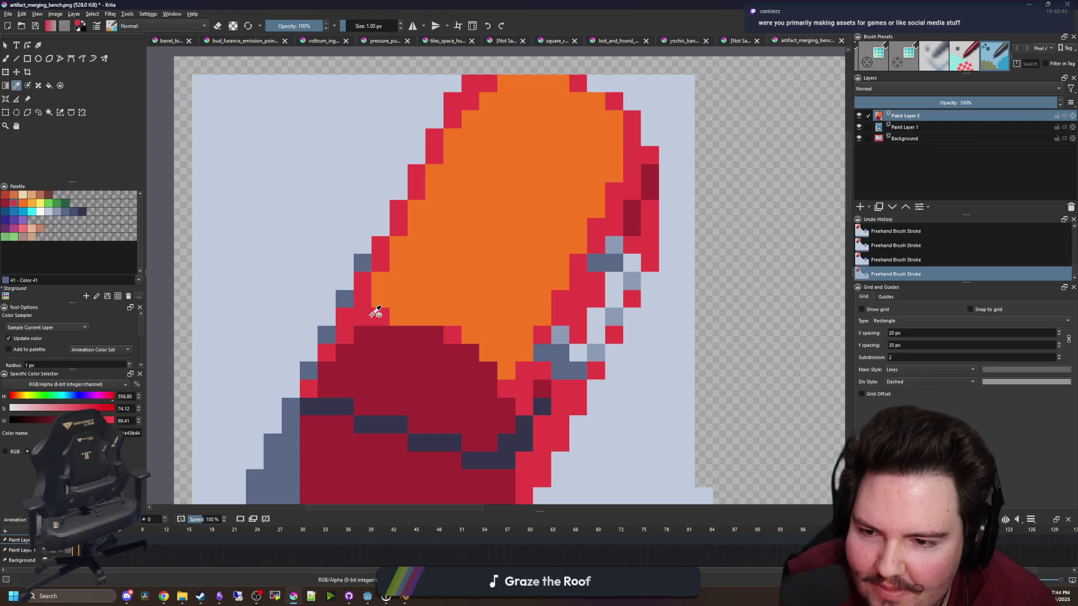
scroll(383, 308, down, 5)
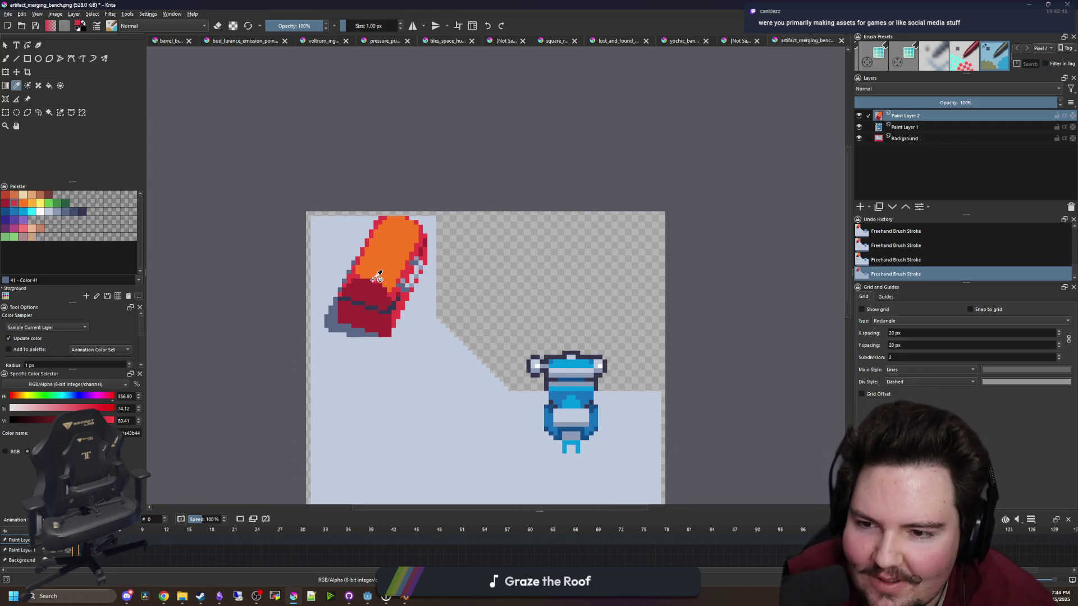
scroll(372, 288, down, 2)
scroll(393, 269, down, 1)
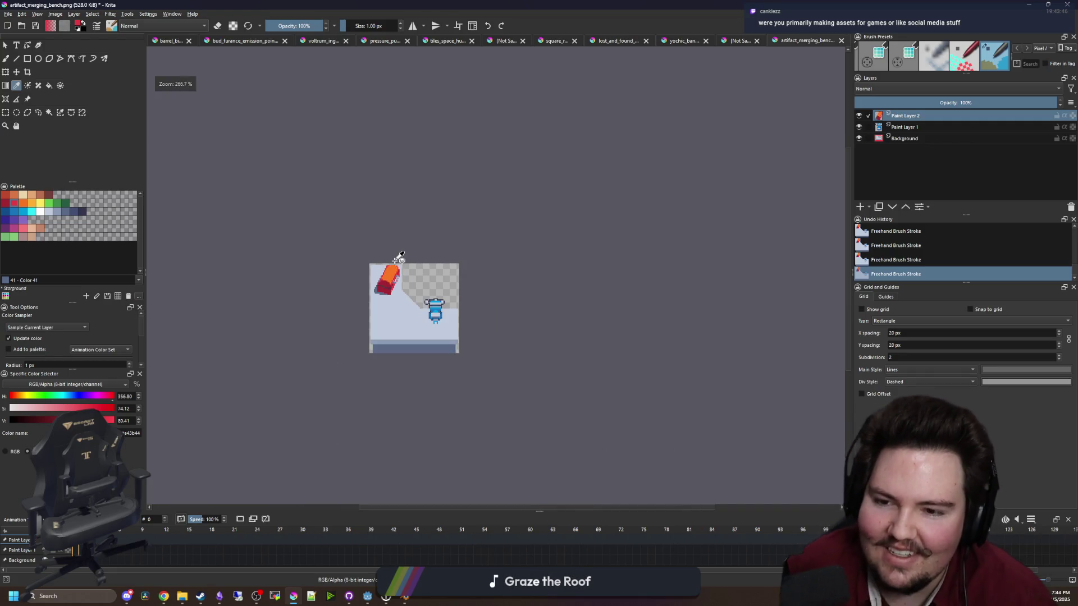
scroll(401, 308, up, 3)
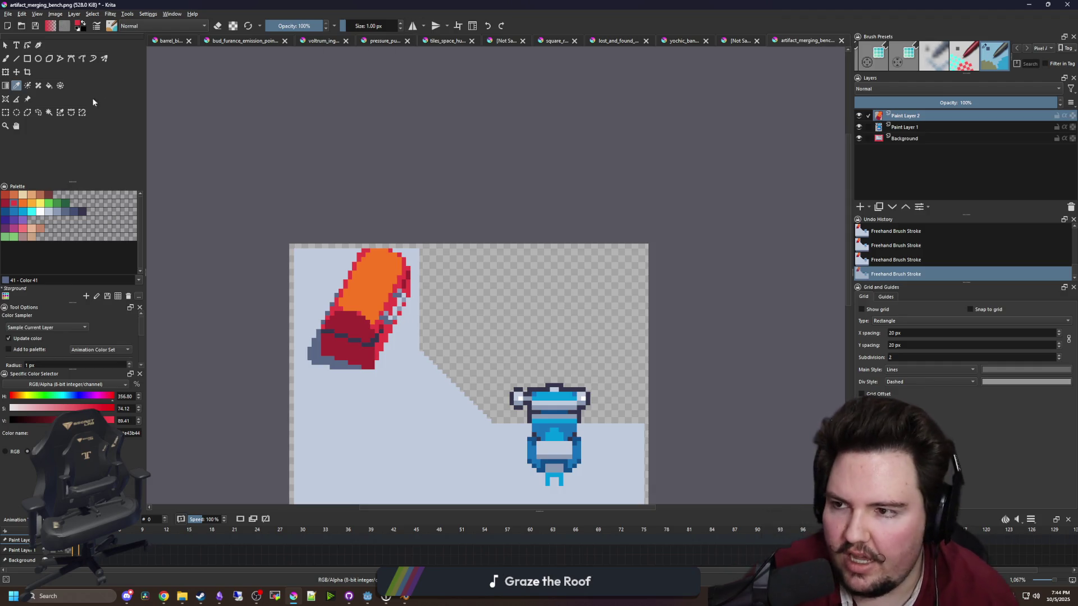
Select the whole barrel sprite, move it down one pixel, and deselect
click(6, 112)
scroll(320, 352, up, 2)
mouse_move(280, 354)
mouse_down()
mouse_move(340, 266)
mouse_move(433, 180)
mouse_up()
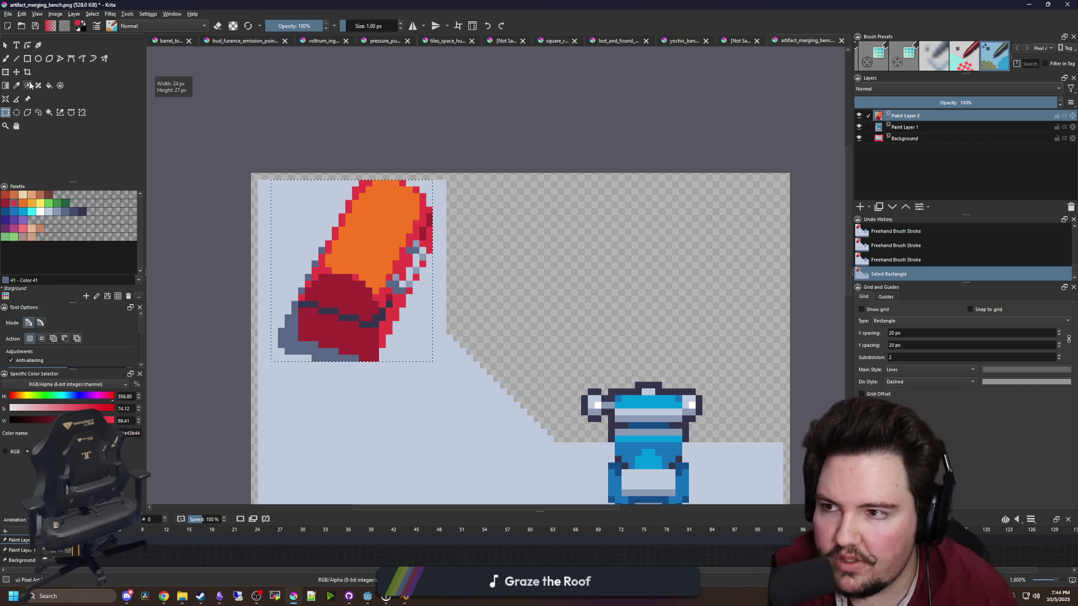
click(16, 72)
drag(284, 212, 285, 219)
key(ctrl+shift+a)
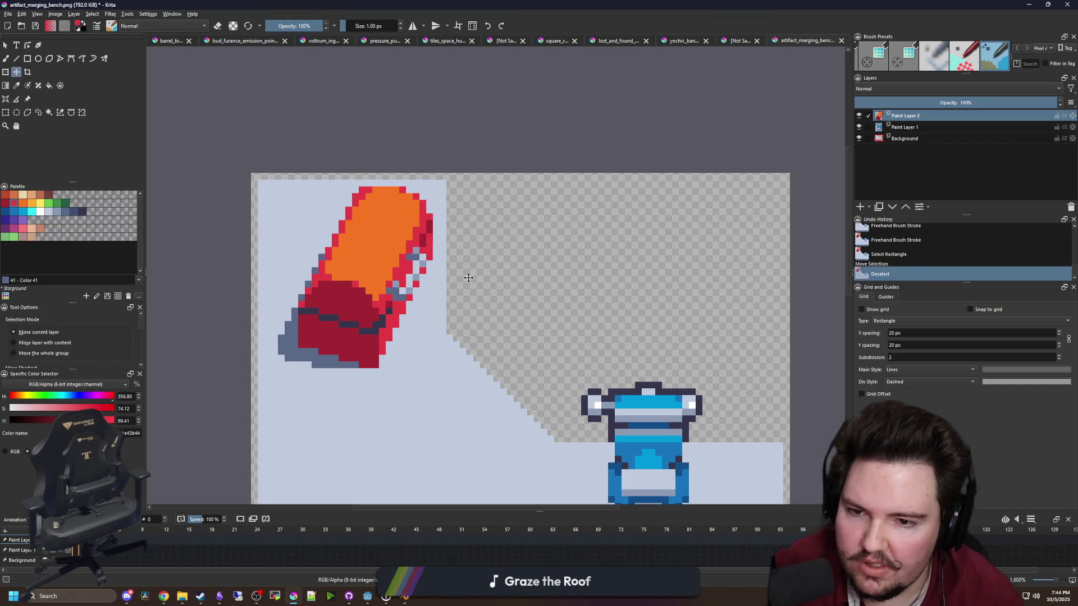
scroll(394, 263, down, 1)
scroll(359, 298, up, 3)
Pick the barrel's red outline colour and fill the light-grey gaps on its right edge with red
key(p)
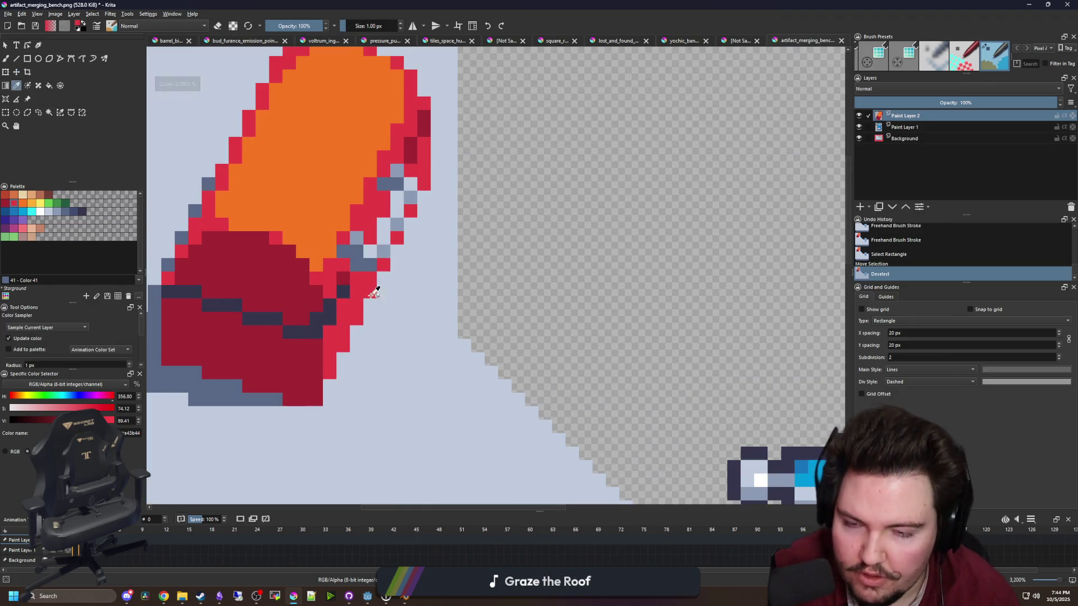
key(b)
click(330, 386)
click(344, 357)
click(357, 318)
click(357, 331)
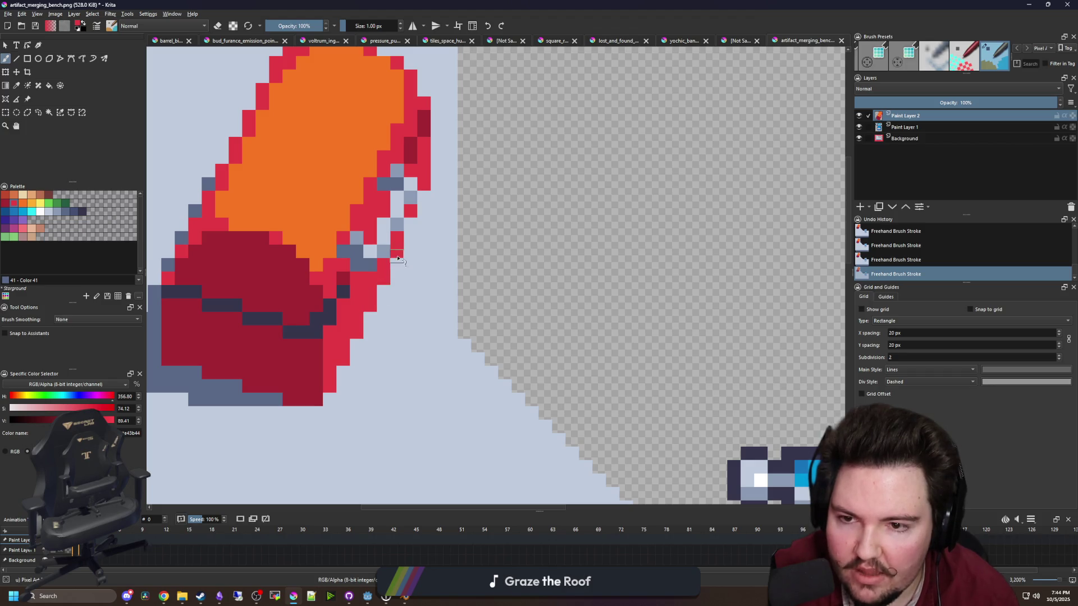
click(409, 227)
scroll(416, 211, down, 6)
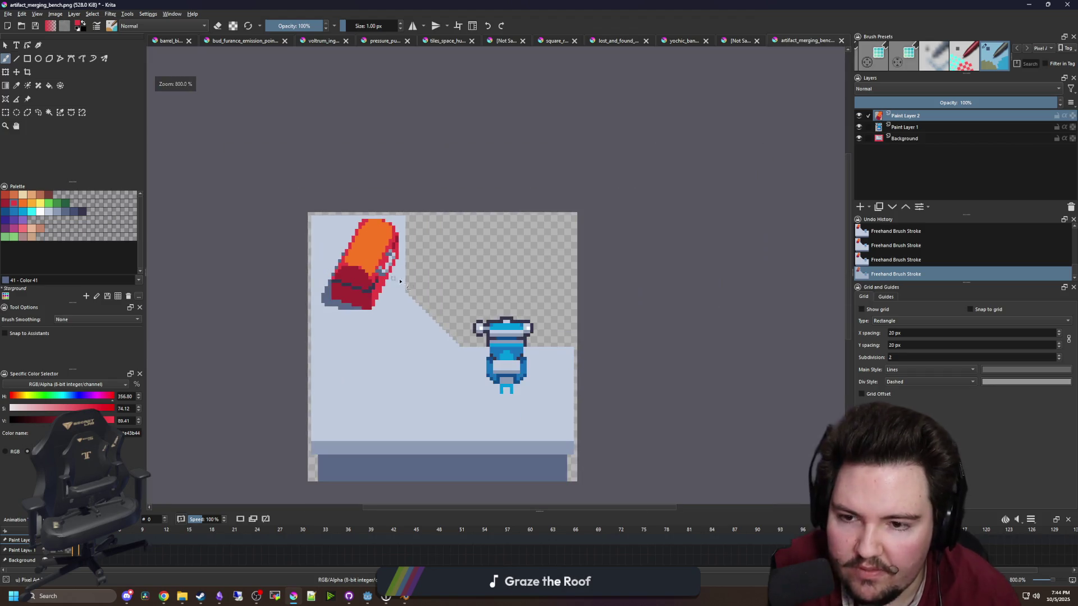
scroll(400, 291, up, 1)
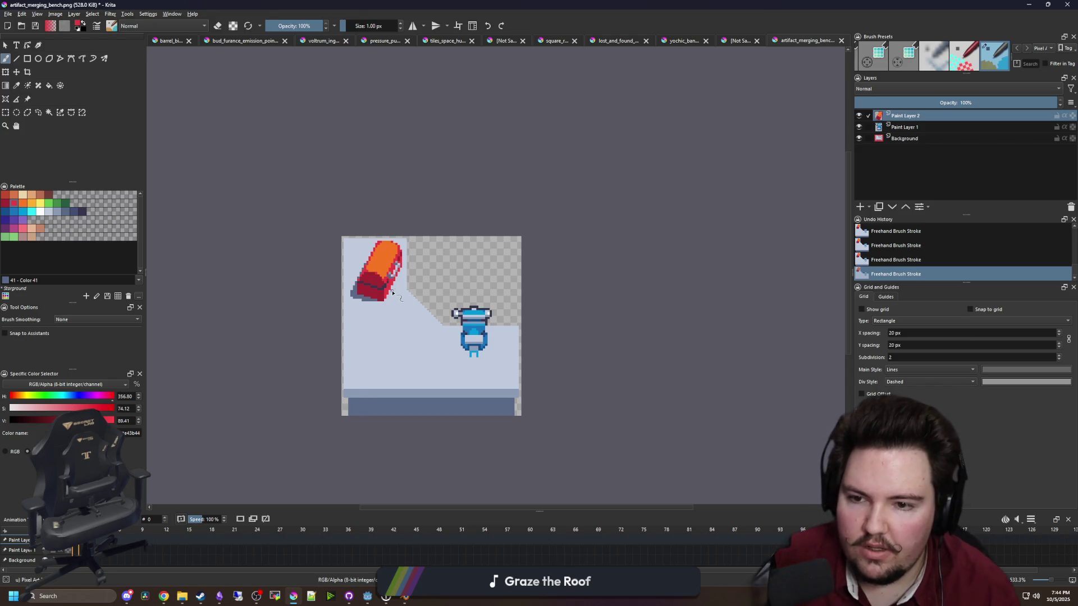
scroll(397, 292, up, 4)
scroll(363, 294, down, 5)
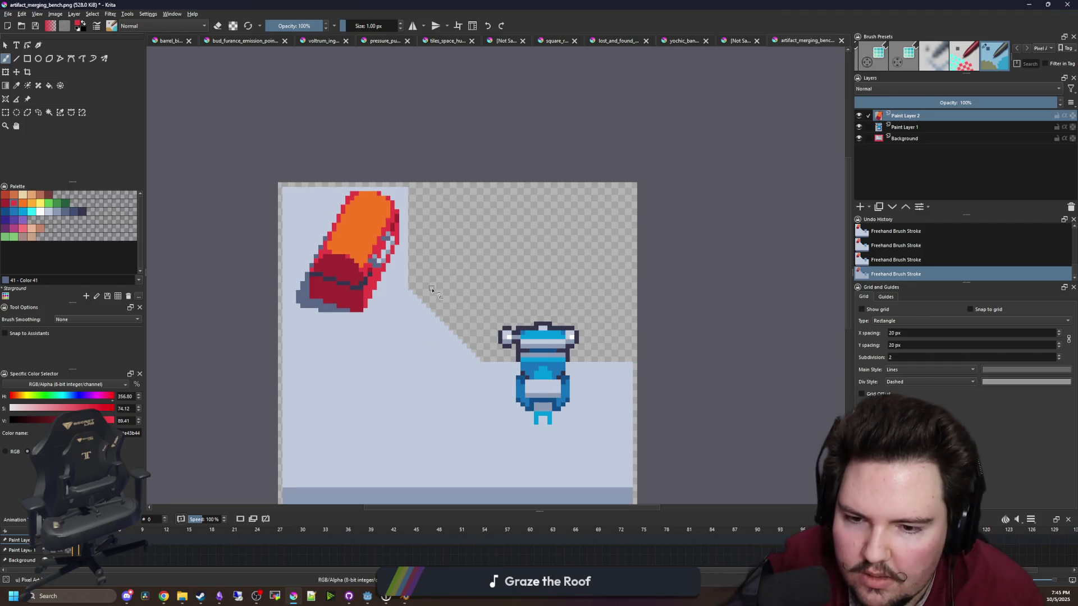
scroll(467, 392, down, 1)
Sample the grey-blue and paint a shadow column down the robot's left side
ctrl+click(581, 294)
scroll(581, 294, up, 5)
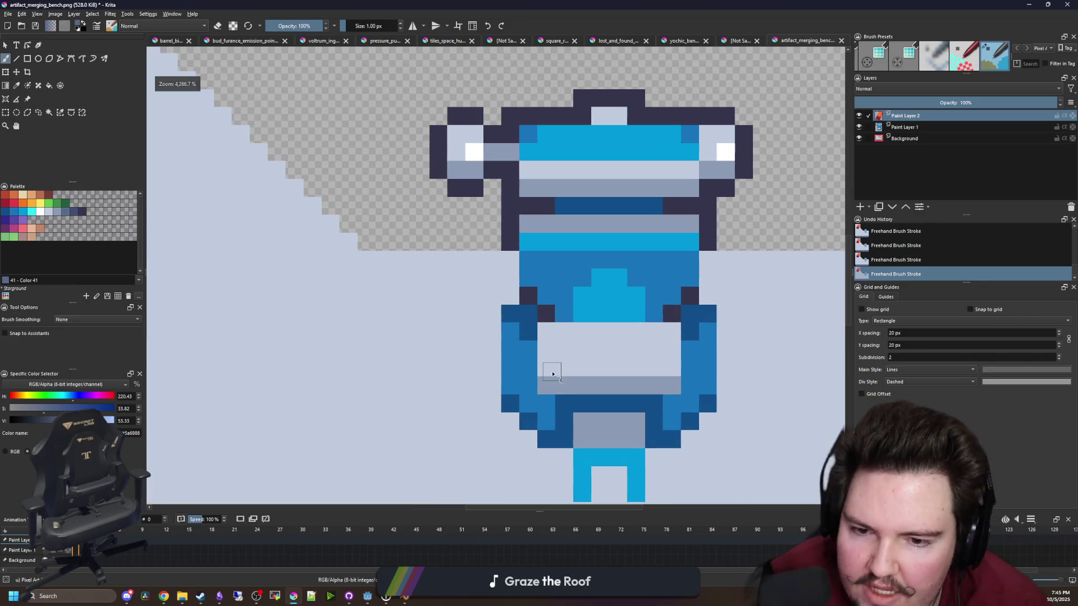
drag(582, 294, 543, 339)
drag(473, 243, 470, 295)
mouse_move(460, 318)
mouse_down()
mouse_move(500, 351)
mouse_move(541, 356)
mouse_move(520, 367)
mouse_move(546, 382)
mouse_move(549, 441)
mouse_move(572, 420)
mouse_move(589, 422)
mouse_move(600, 462)
mouse_up()
Fill grey-blue shadow beneath the robot's legs, then undo the last few strokes
click(546, 458)
mouse_move(563, 413)
mouse_down()
mouse_move(595, 401)
mouse_move(585, 388)
mouse_up()
scroll(584, 389, down, 5)
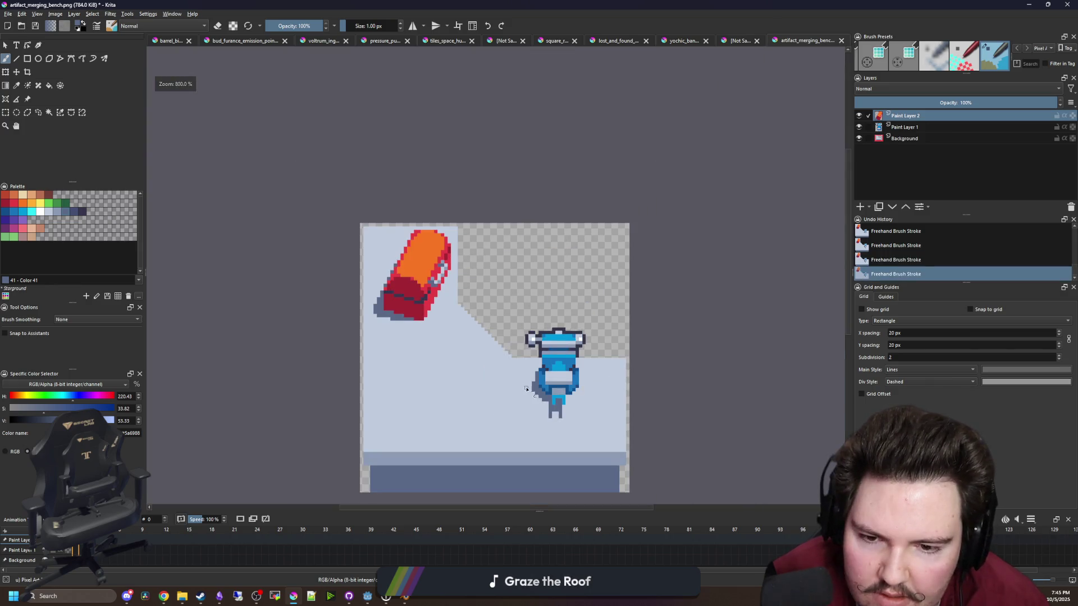
scroll(568, 397, up, 5)
click(553, 405)
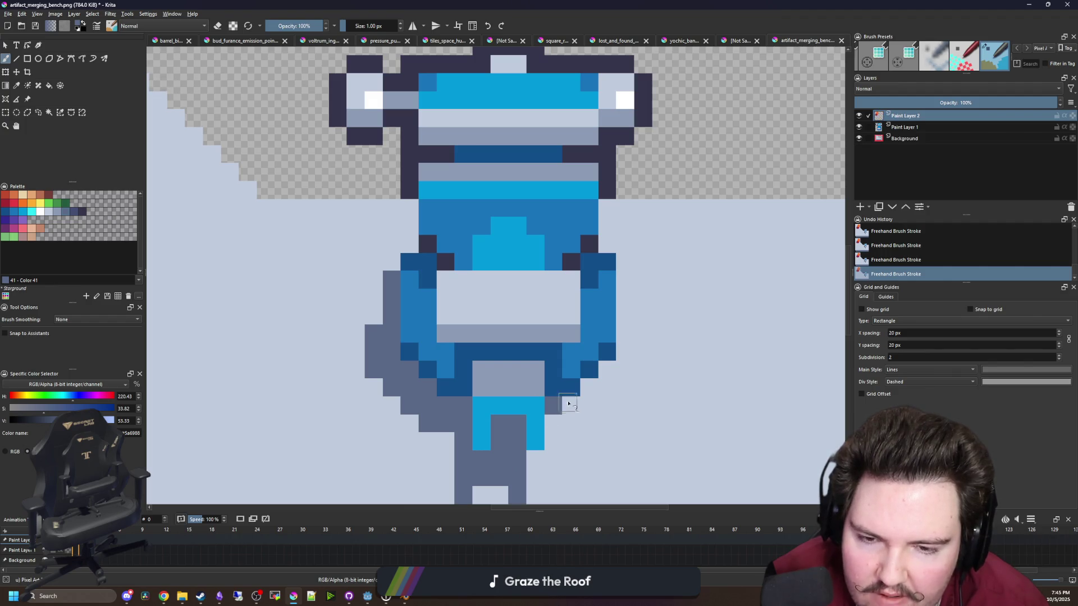
scroll(570, 402, down, 5)
scroll(505, 341, up, 4)
key(ctrl+z)
key(ctrl+z)
key(ctrl+z)
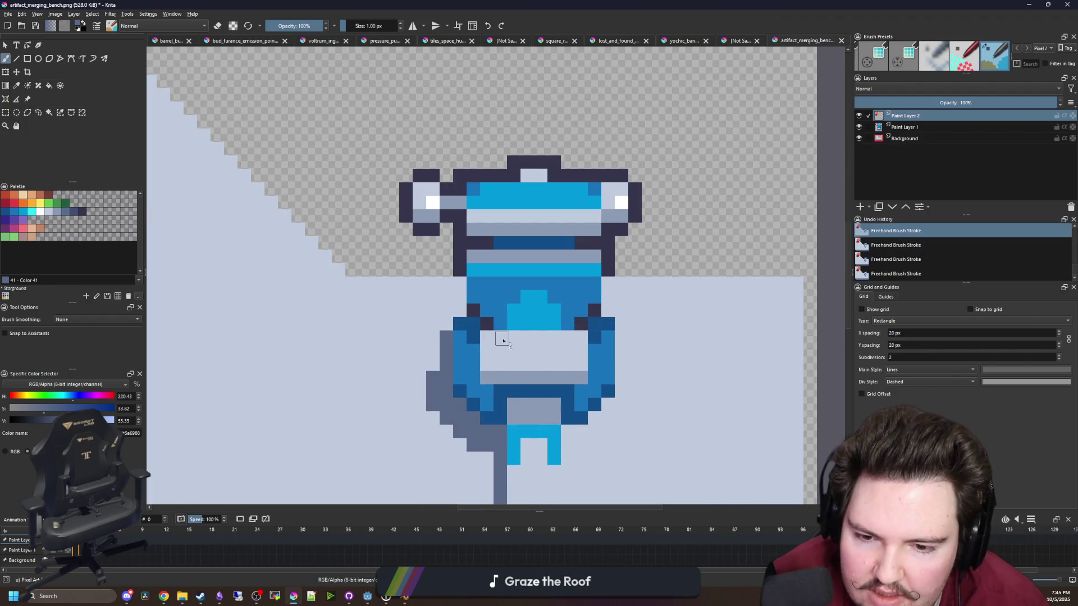
scroll(497, 359, down, 5)
scroll(498, 365, up, 4)
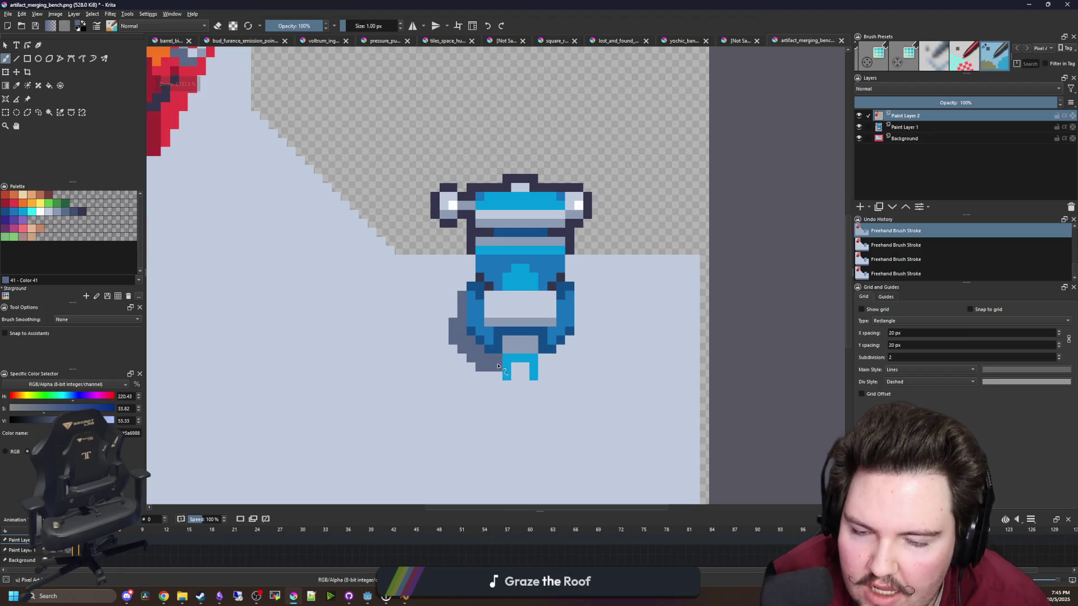
scroll(436, 355, down, 2)
scroll(309, 276, up, 1)
Flood-fill the barrel's shadow and its outline pixels with light grey-blue 8b9bb4
click(57, 212)
key(f)
click(252, 243)
scroll(245, 197, up, 1)
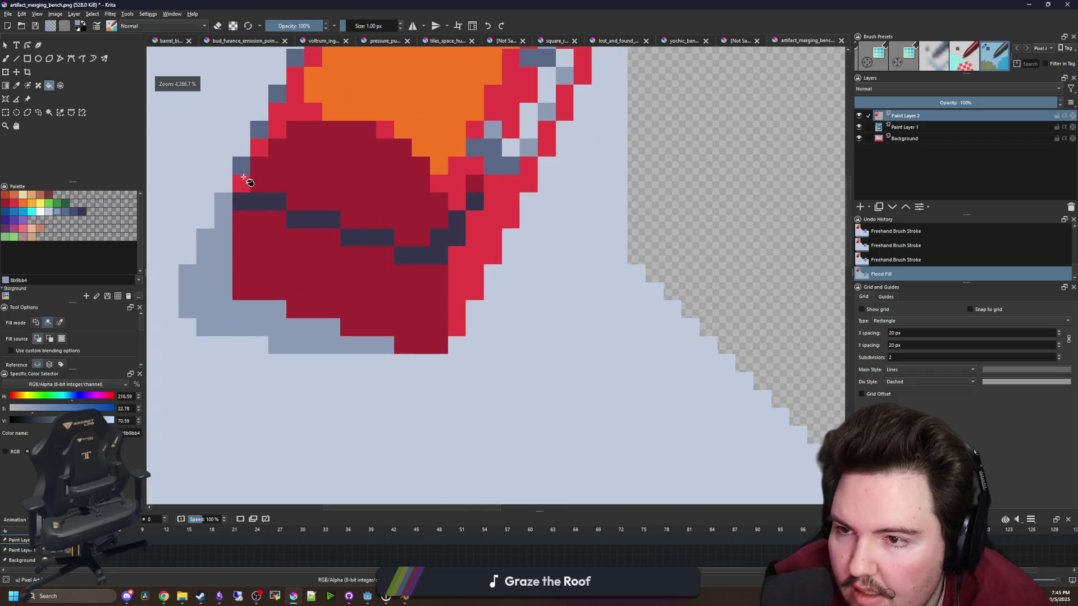
scroll(241, 184, up, 3)
click(244, 294)
click(263, 260)
click(281, 224)
click(295, 193)
scroll(505, 337, down, 4)
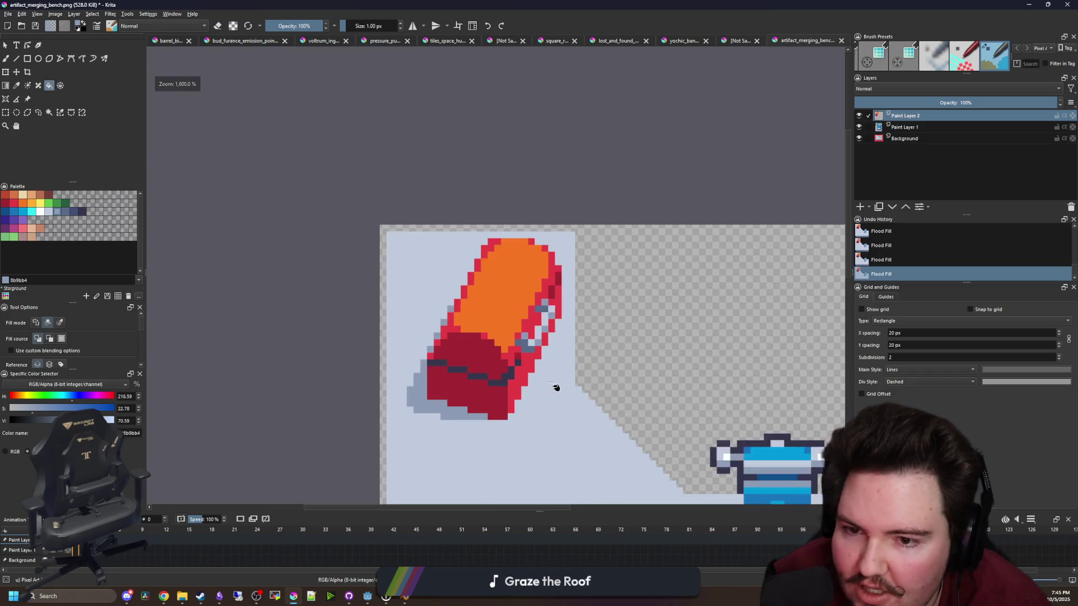
scroll(558, 393, up, 3)
Paint grey-blue shadow beside the robot, undo the oversized block, and repaint it smaller
key(b)
mouse_move(555, 425)
mouse_down()
mouse_move(486, 316)
mouse_move(471, 357)
mouse_up()
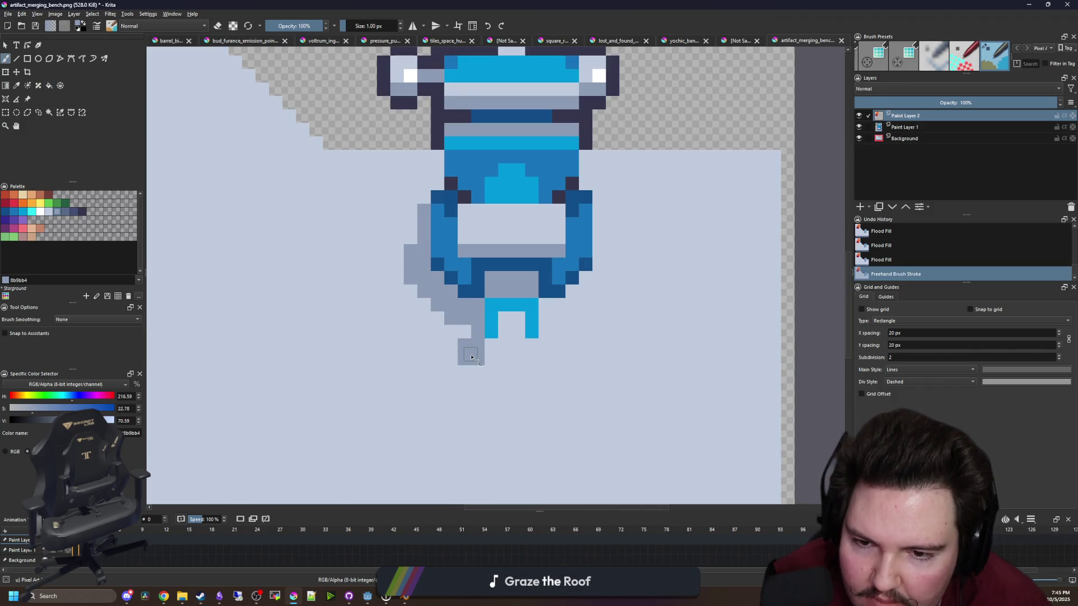
click(497, 358)
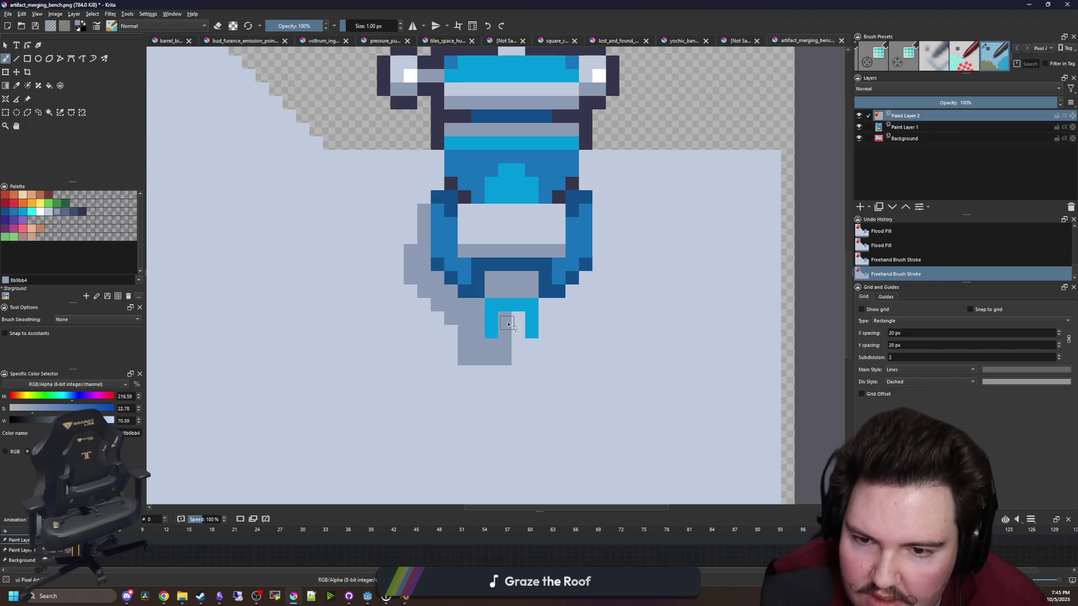
scroll(503, 386, down, 5)
scroll(498, 387, down, 4)
scroll(486, 314, up, 12)
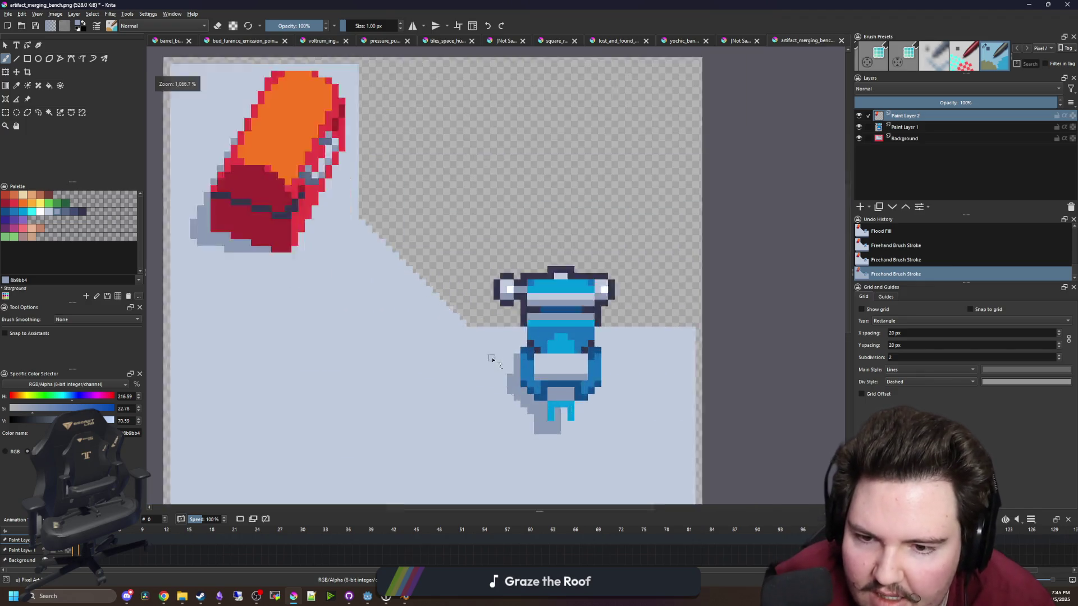
mouse_move(530, 354)
mouse_down()
mouse_move(514, 370)
mouse_move(567, 357)
mouse_up()
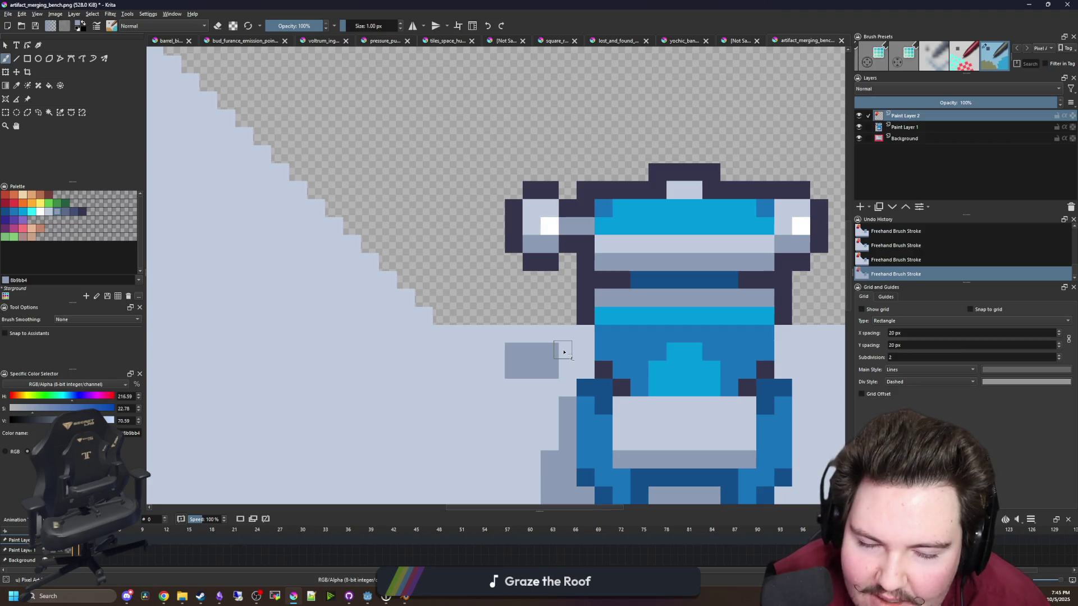
key(ctrl+z)
scroll(566, 355, down, 6)
scroll(530, 354, up, 4)
click(526, 354)
scroll(526, 356, down, 6)
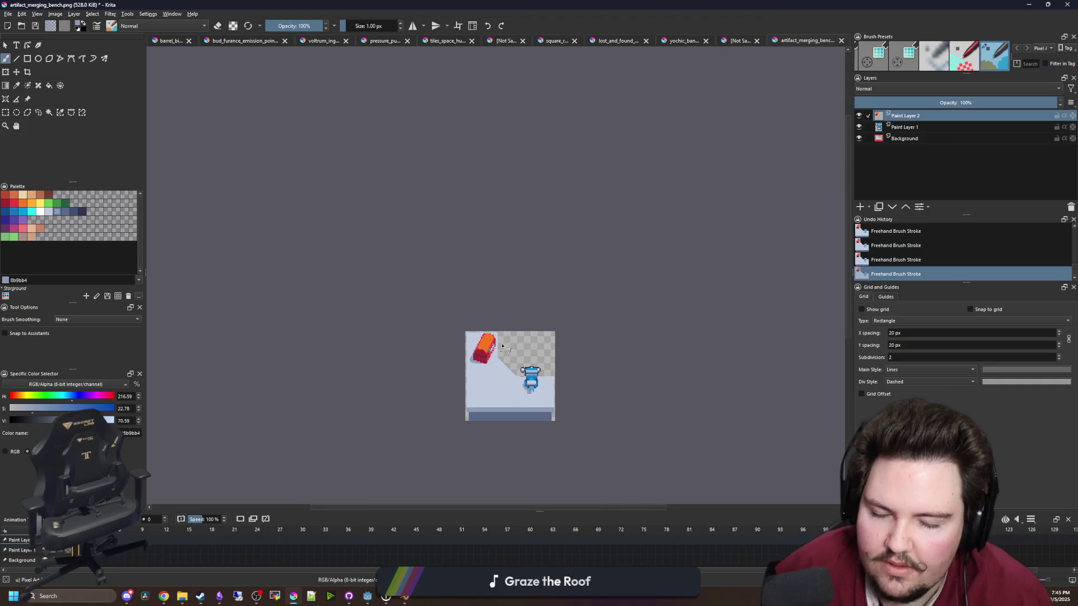
Add grey-blue shadow pixels along the artifact's right edge and dark-red pixels on its lower corner
scroll(508, 337, up, 4)
scroll(402, 340, up, 5)
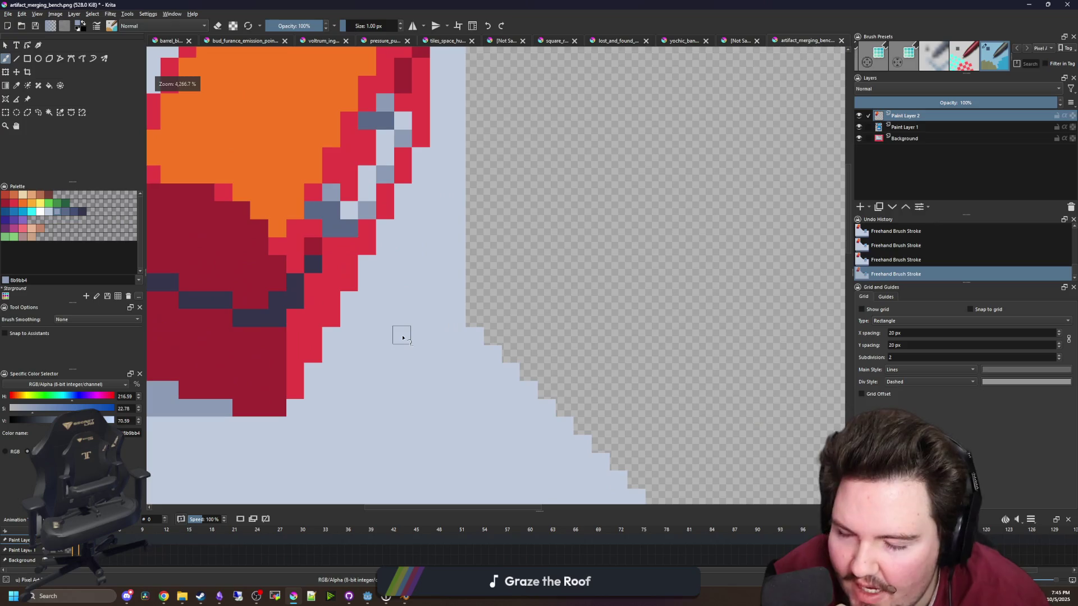
scroll(402, 337, down, 4)
scroll(404, 334, up, 4)
scroll(387, 350, down, 2)
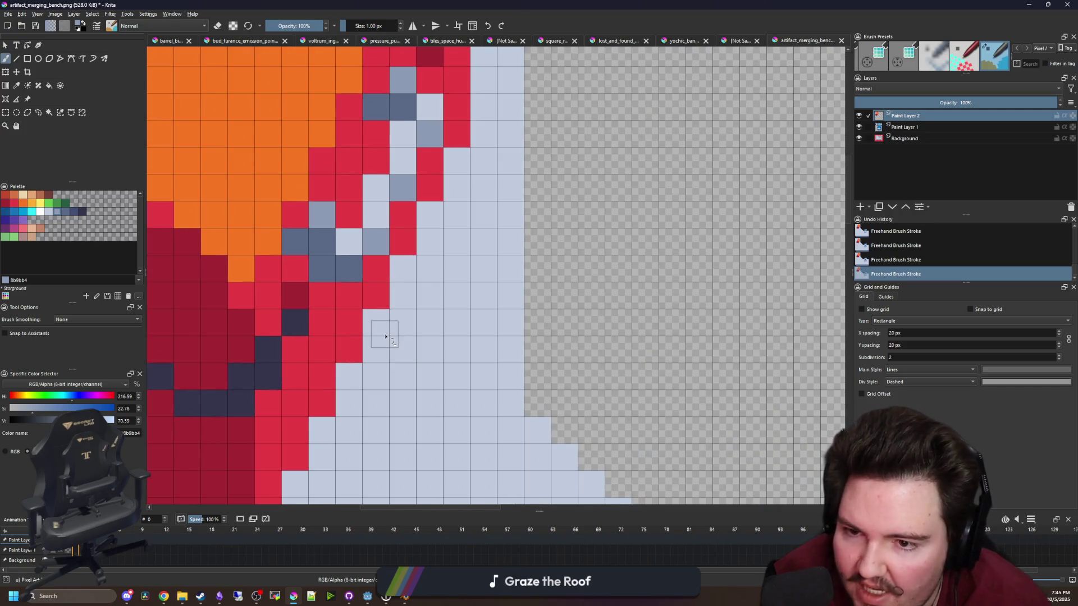
drag(396, 291, 416, 266)
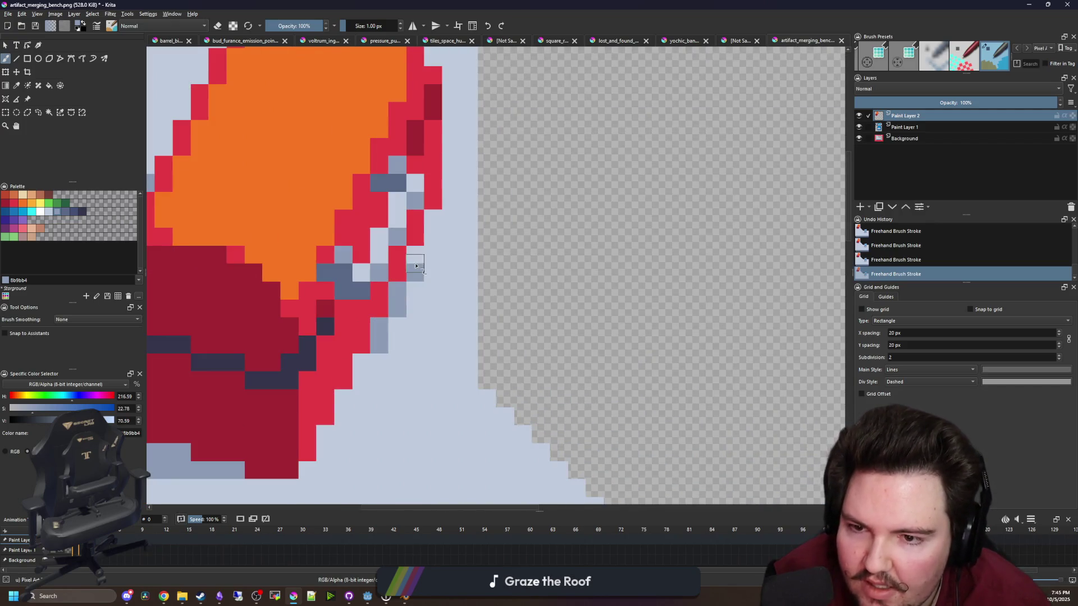
click(416, 279)
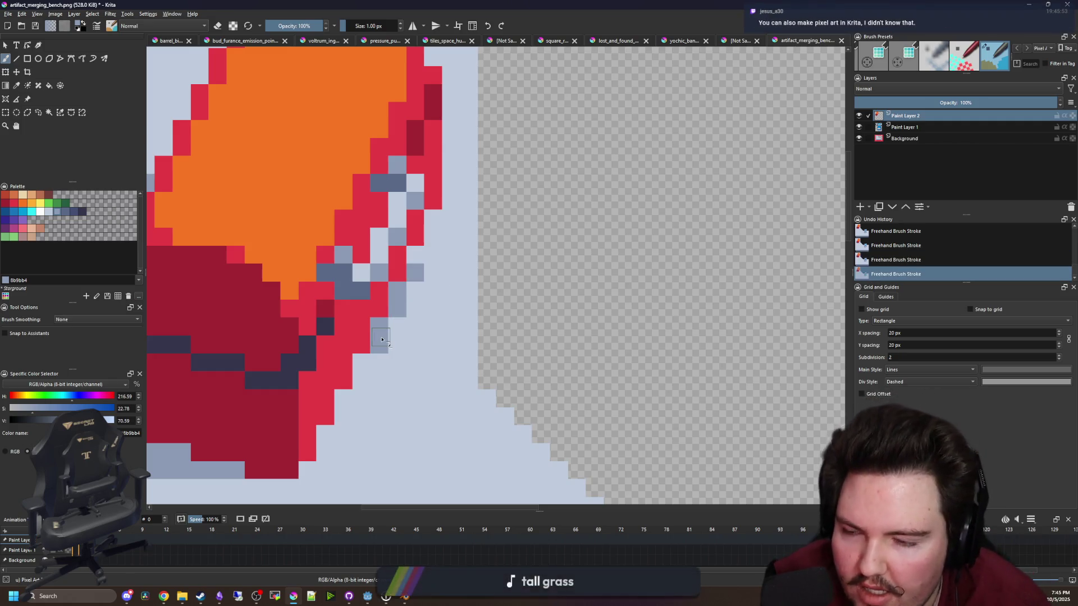
click(381, 340)
ctrl+click(326, 309)
drag(362, 329, 399, 262)
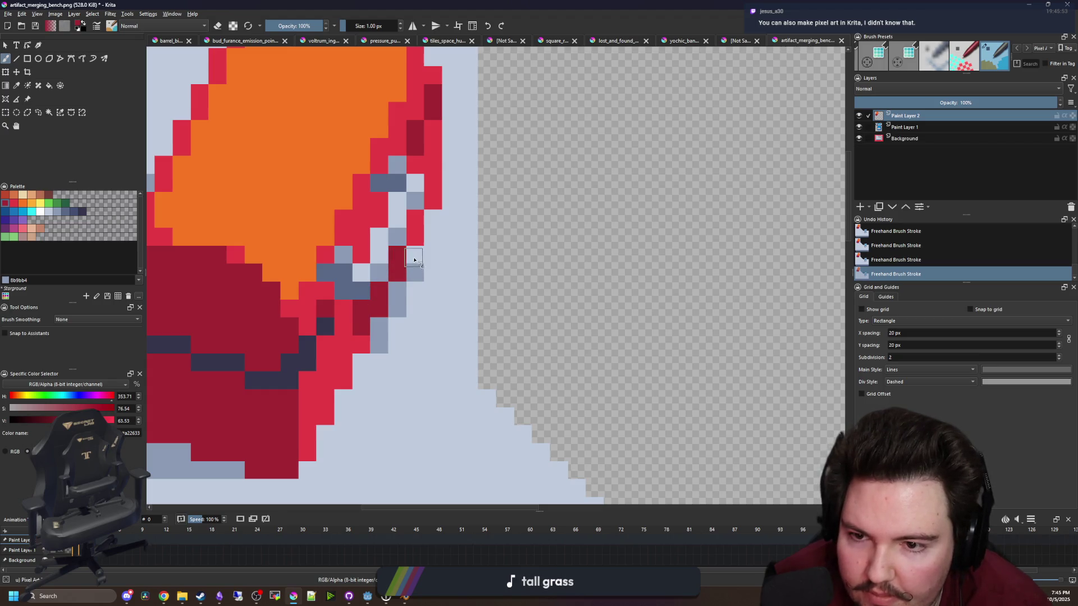
scroll(414, 259, down, 6)
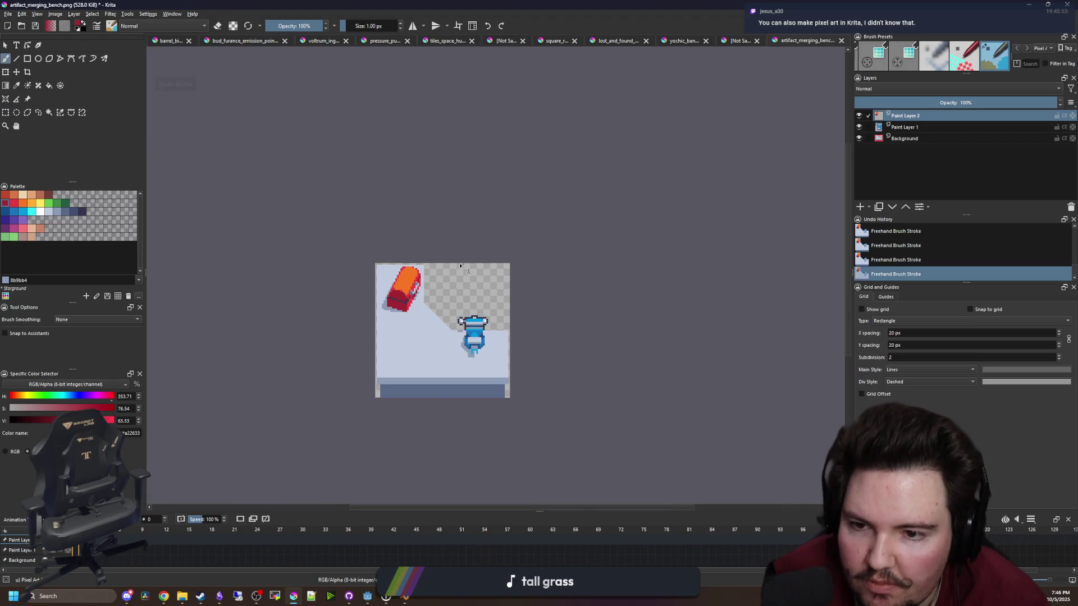
Add one more grey-blue pixel beside the artifact and re-centre the view to review it
scroll(416, 319, up, 6)
ctrl+click(387, 230)
click(417, 258)
scroll(410, 311, down, 6)
scroll(434, 292, up, 2)
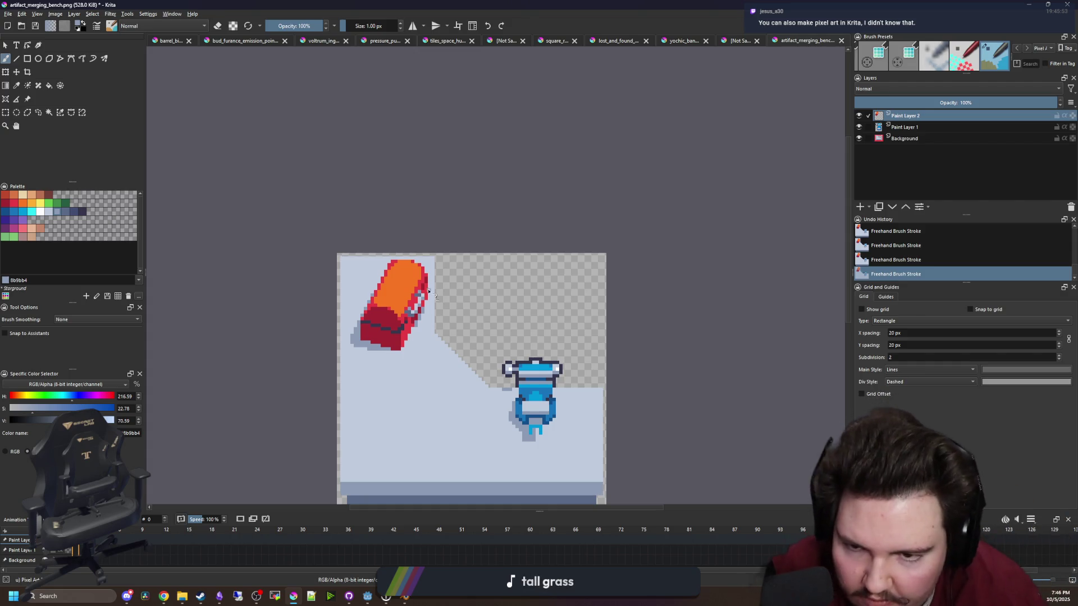
scroll(426, 337, down, 2)
scroll(403, 286, up, 2)
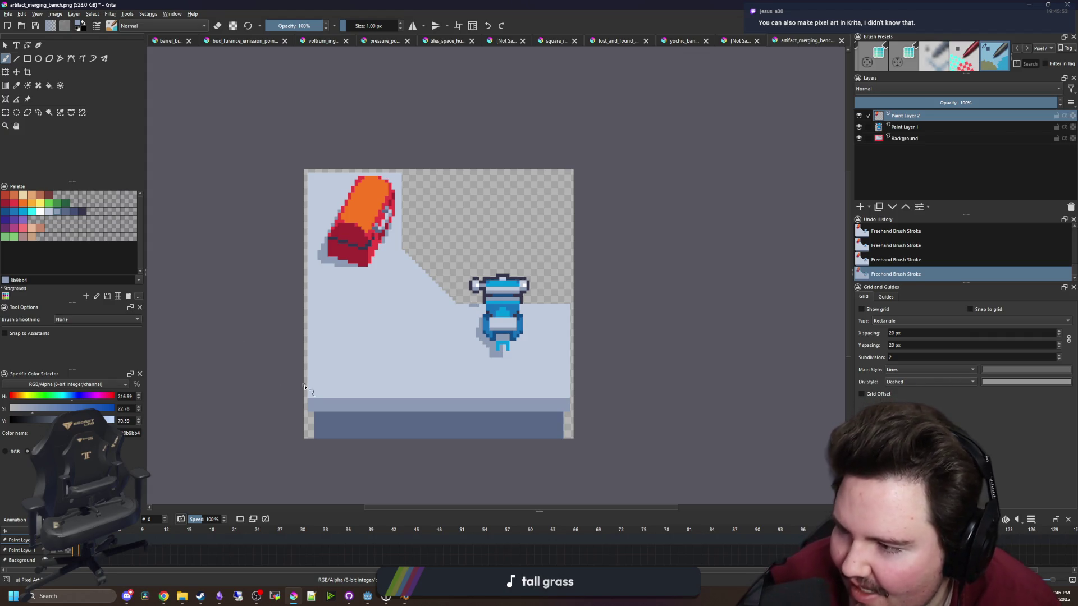
drag(372, 385, 397, 397)
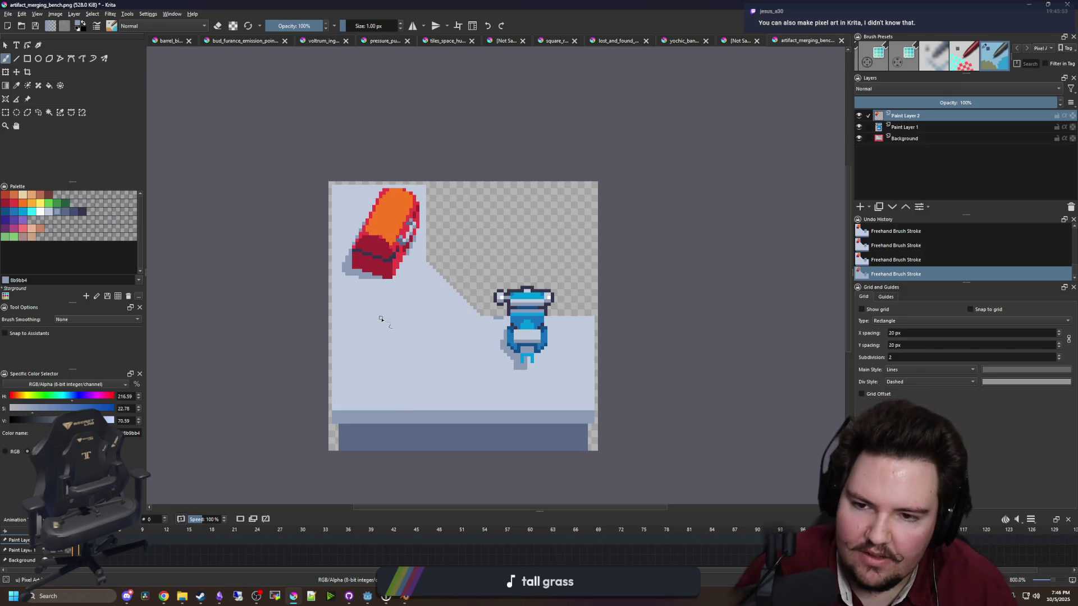
scroll(451, 344, up, 2)
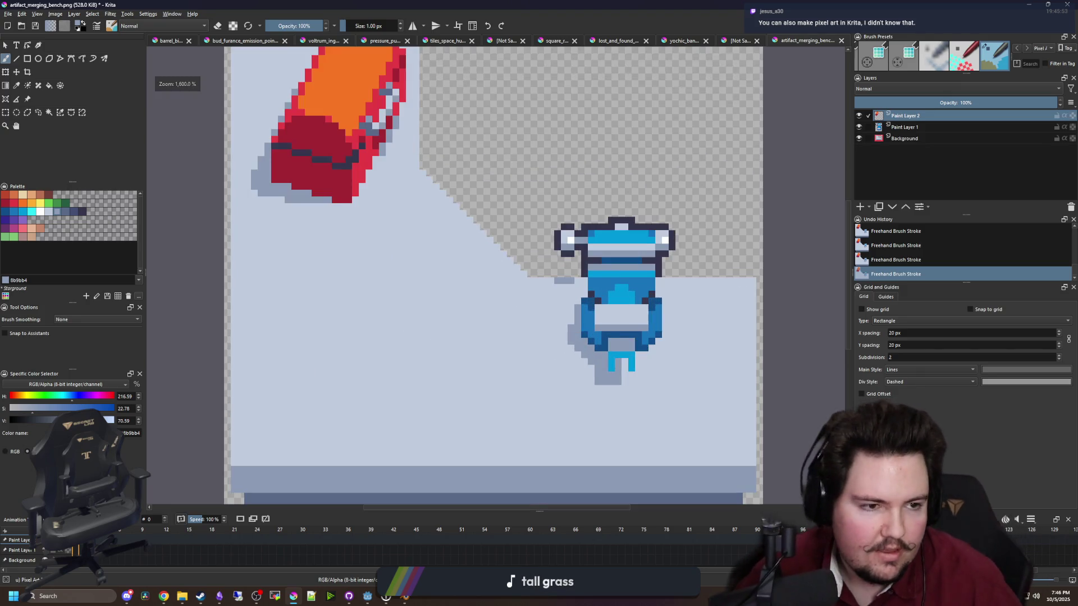
key(super+3)
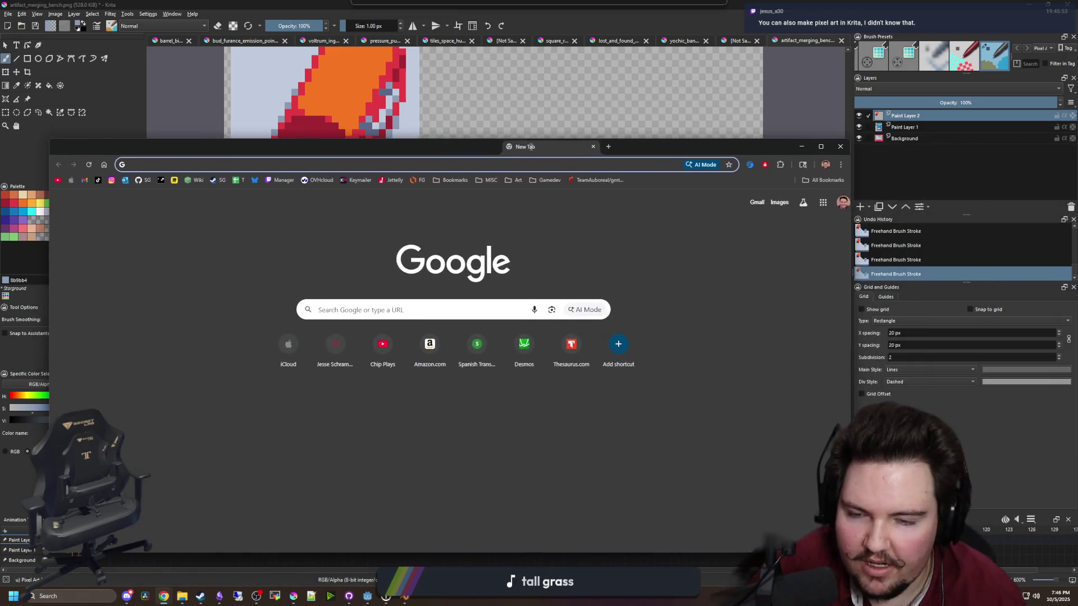
Load the paint.net website in Chrome and bring its page back in front of Krita
text(paint.net)
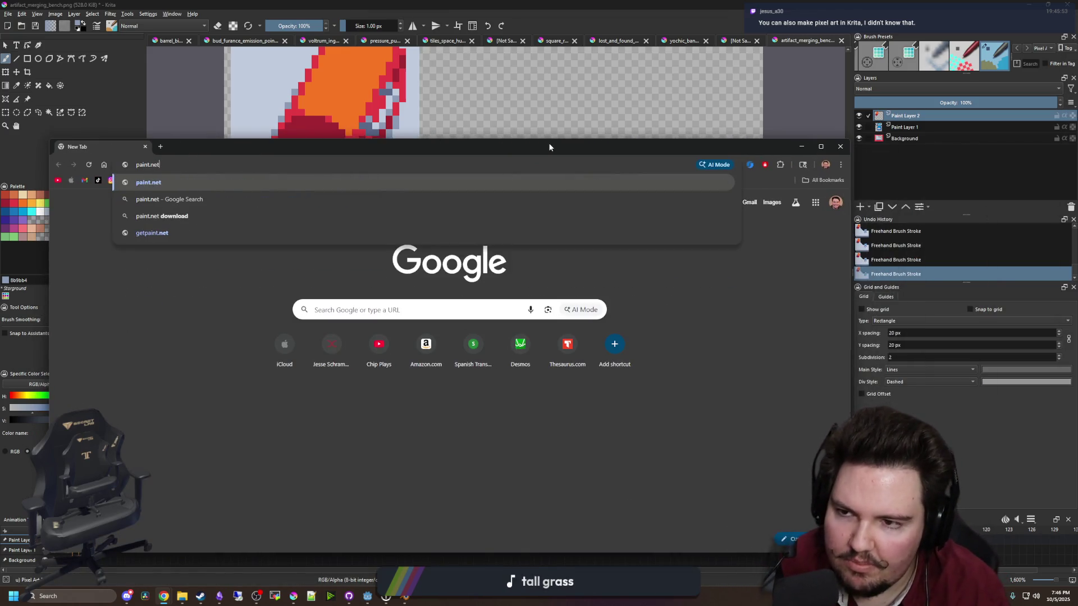
key(Return)
key(ctrl+w)
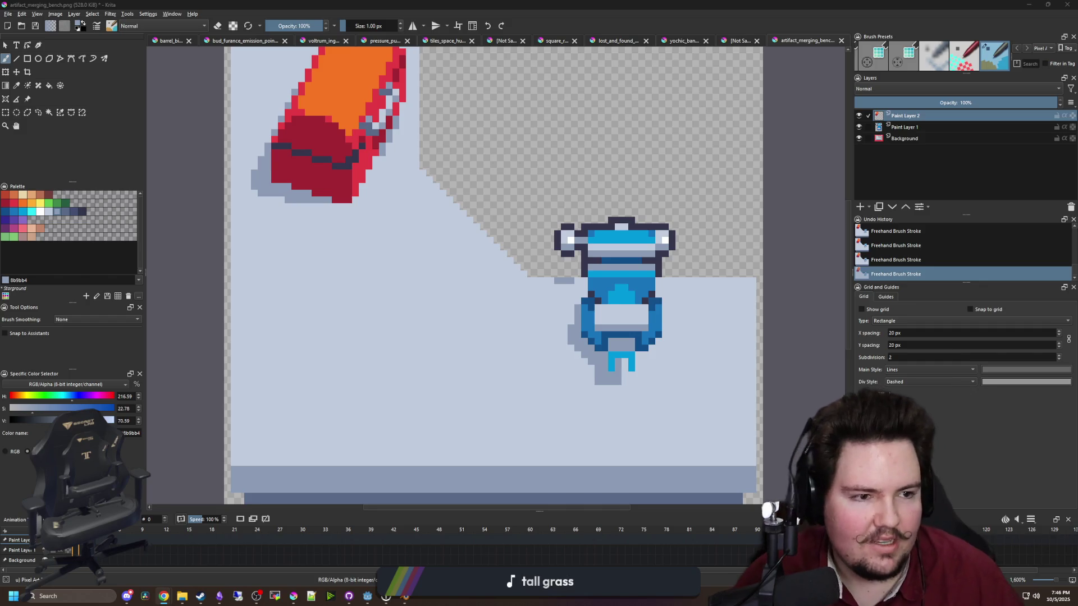
key(alt+Tab)
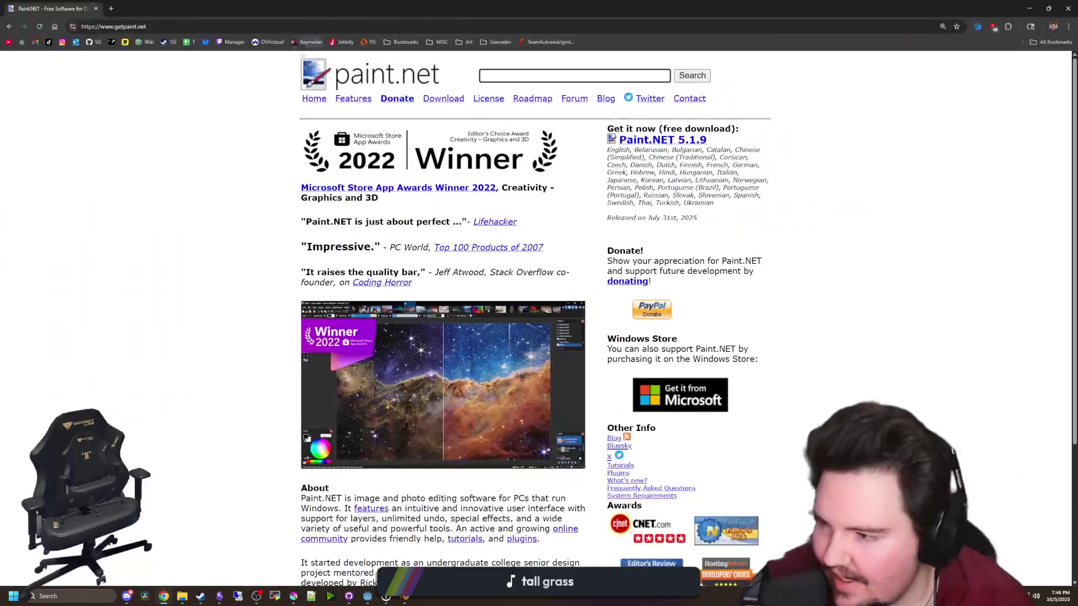
Scroll through the paint.net homepage and reload it
scroll(421, 208, down, 4)
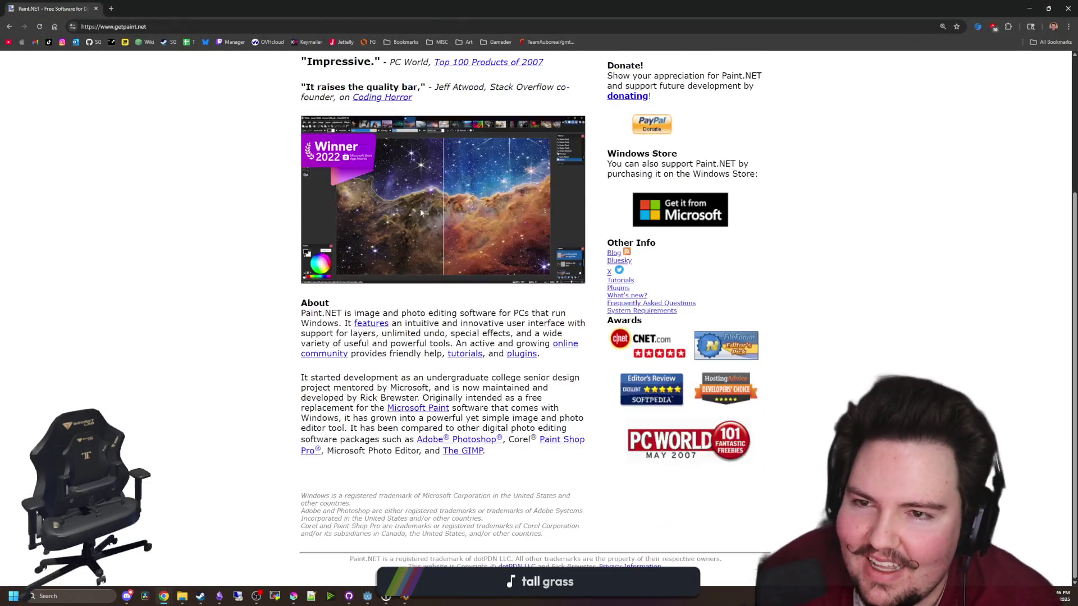
scroll(441, 246, up, 4)
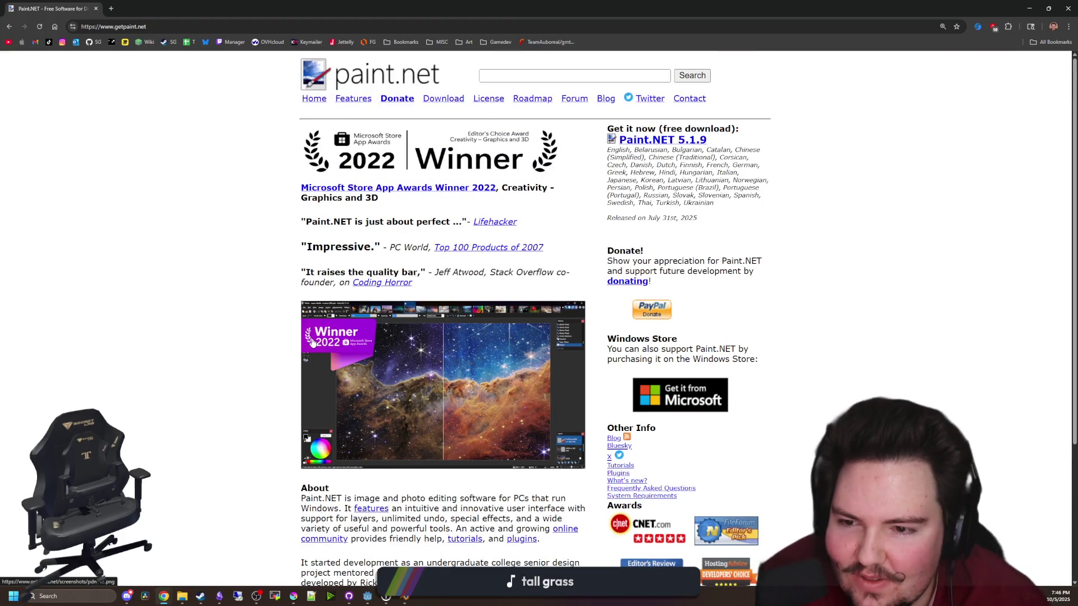
scroll(331, 337, down, 2)
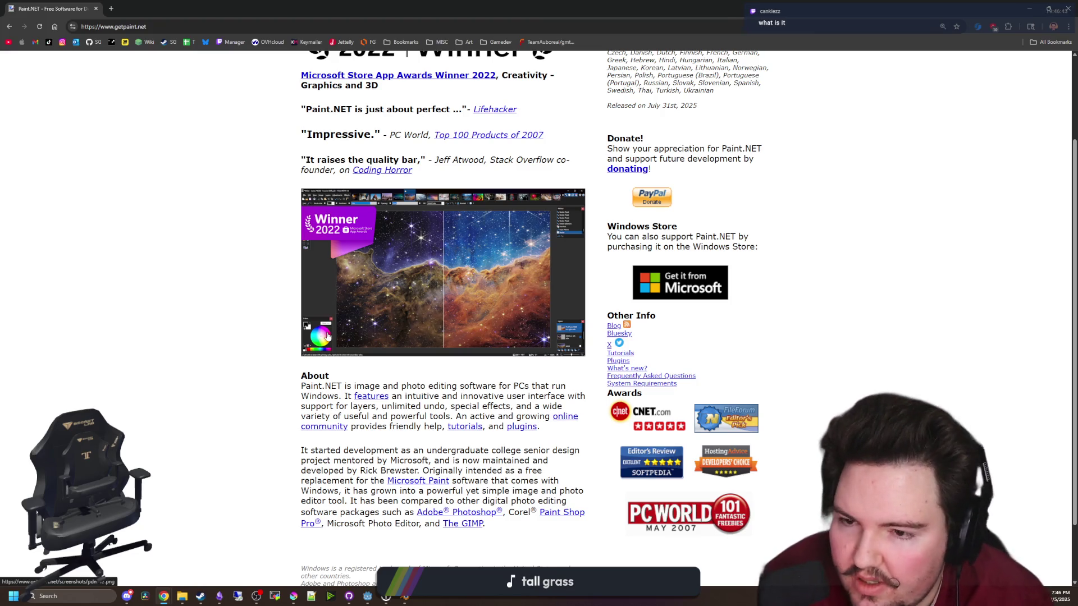
scroll(443, 224, down, 1)
scroll(463, 201, up, 3)
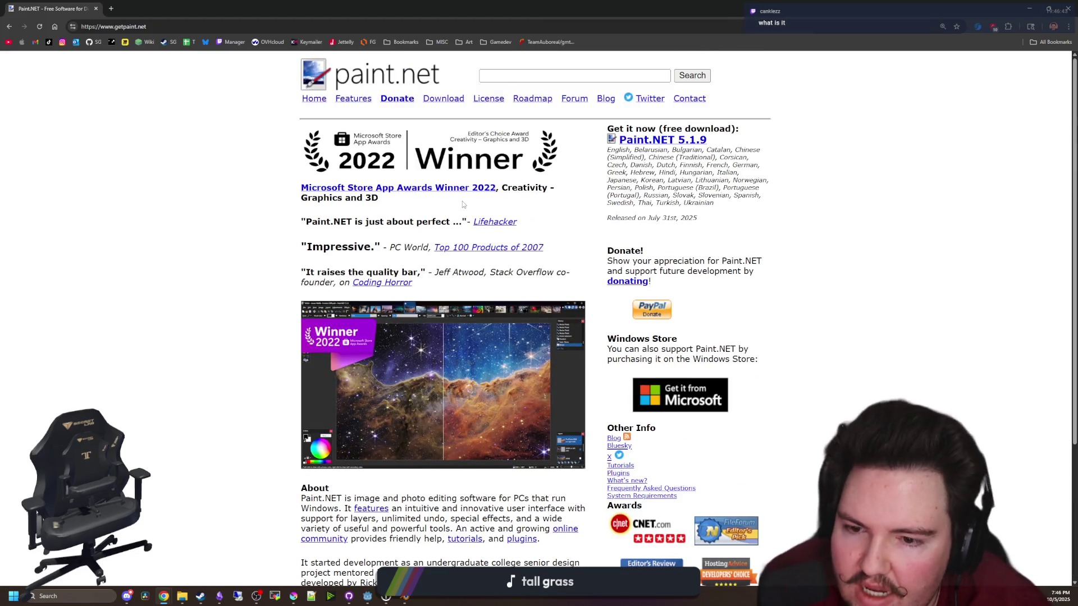
click(317, 99)
scroll(508, 210, down, 3)
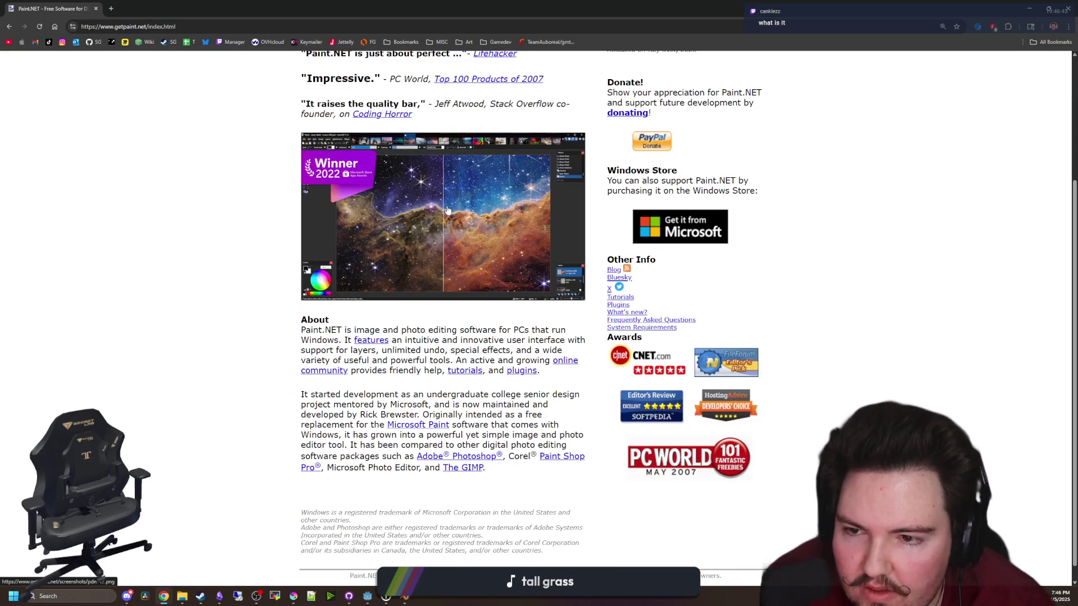
scroll(218, 272, up, 2)
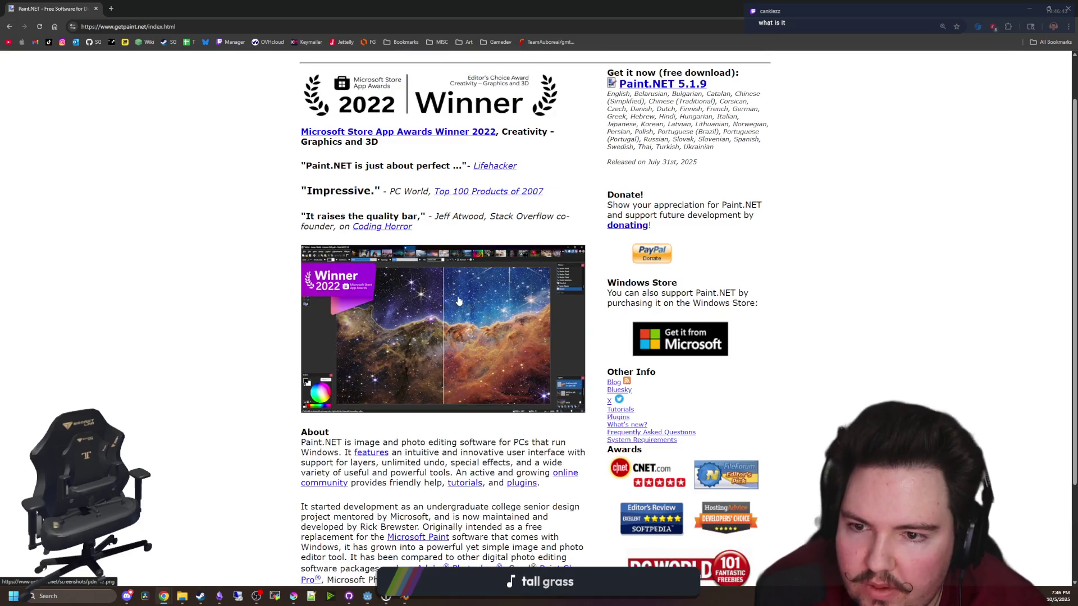
scroll(230, 270, up, 1)
scroll(235, 272, down, 1)
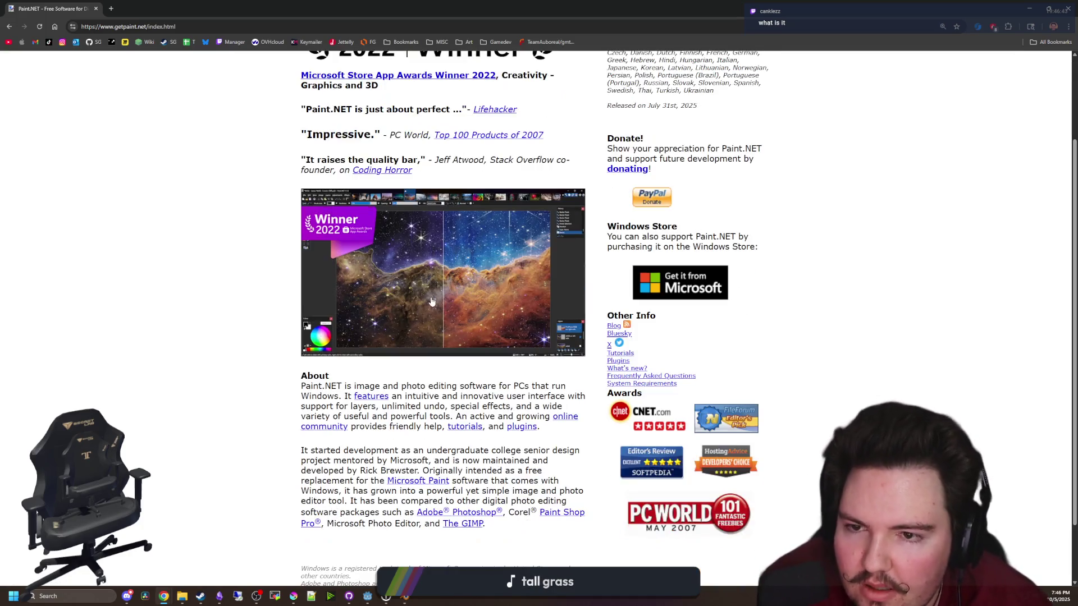
View the paint.net editor screenshot full-size, fitted to the window, then return to the homepage
click(431, 297)
key(ctrl+minus)
scroll(382, 292, down, 3)
click(330, 288)
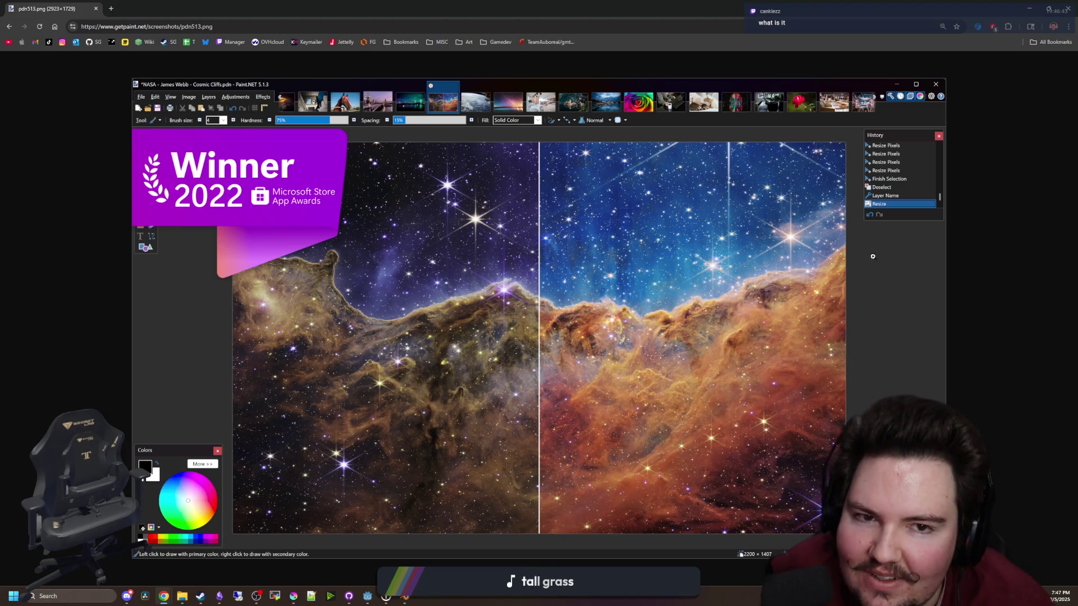
key(alt+Left)
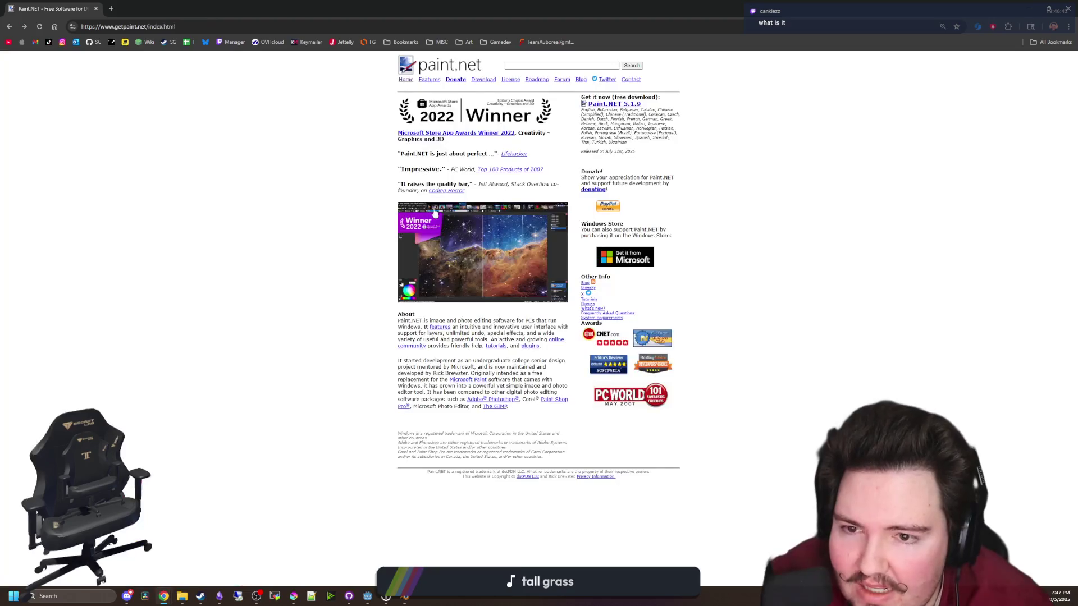
scroll(449, 302, up, 2)
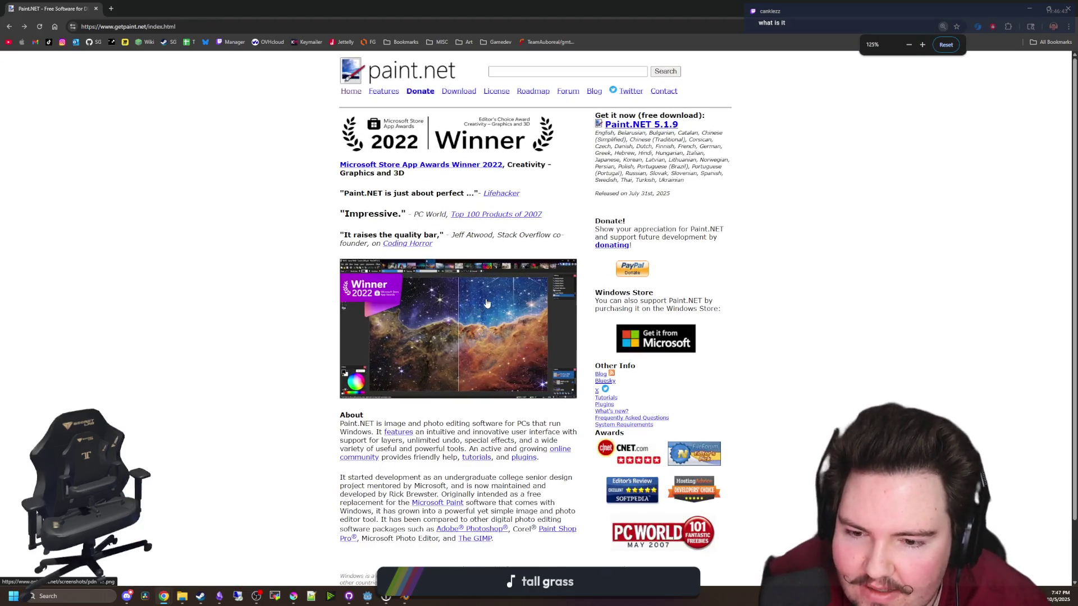
scroll(483, 303, down, 2)
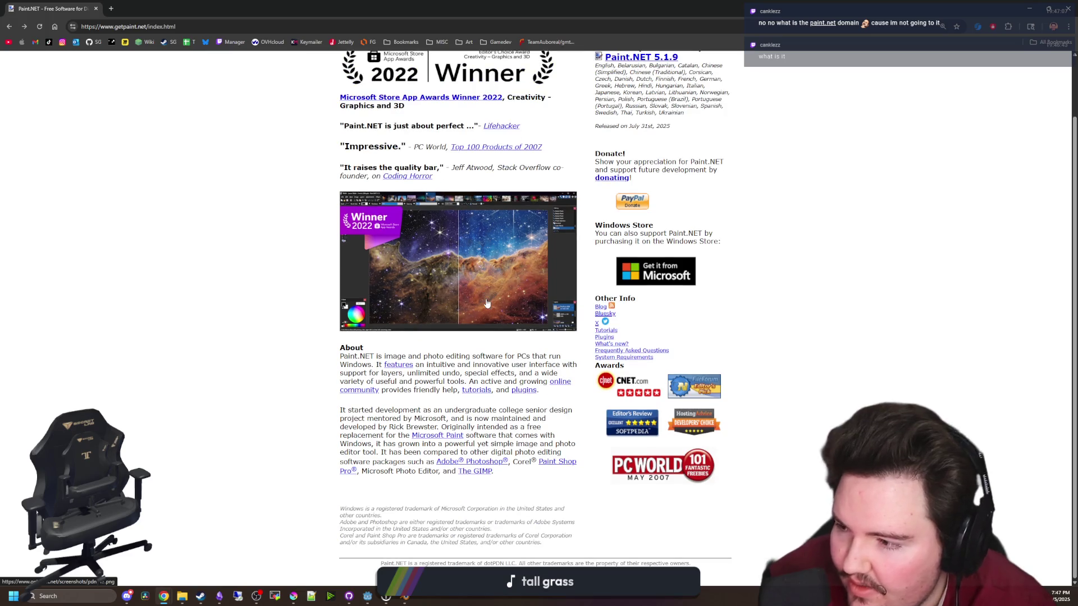
scroll(461, 304, up, 2)
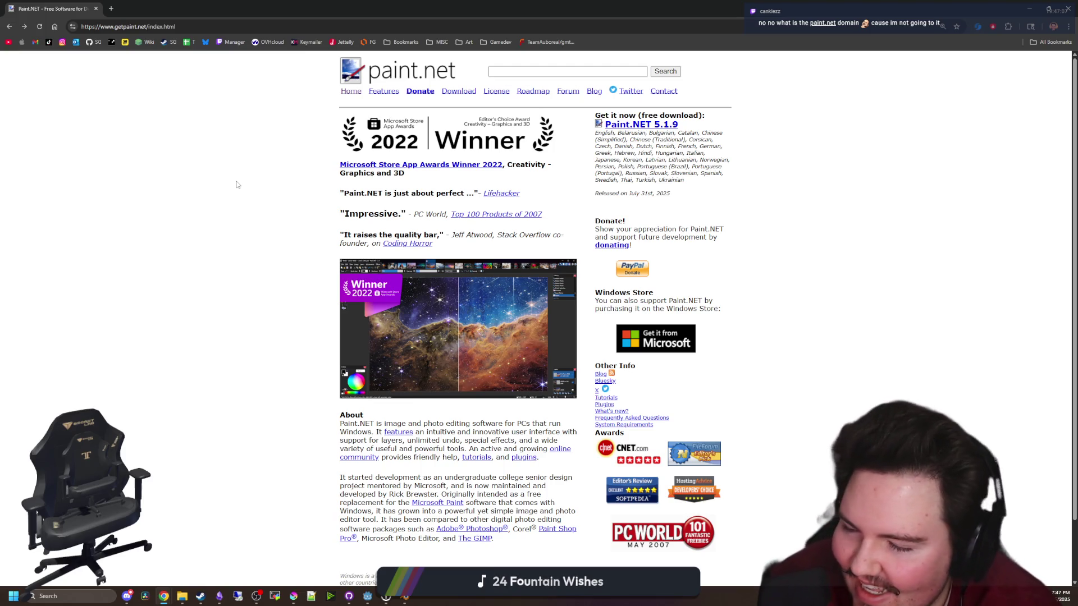
scroll(306, 303, down, 2)
scroll(242, 346, up, 2)
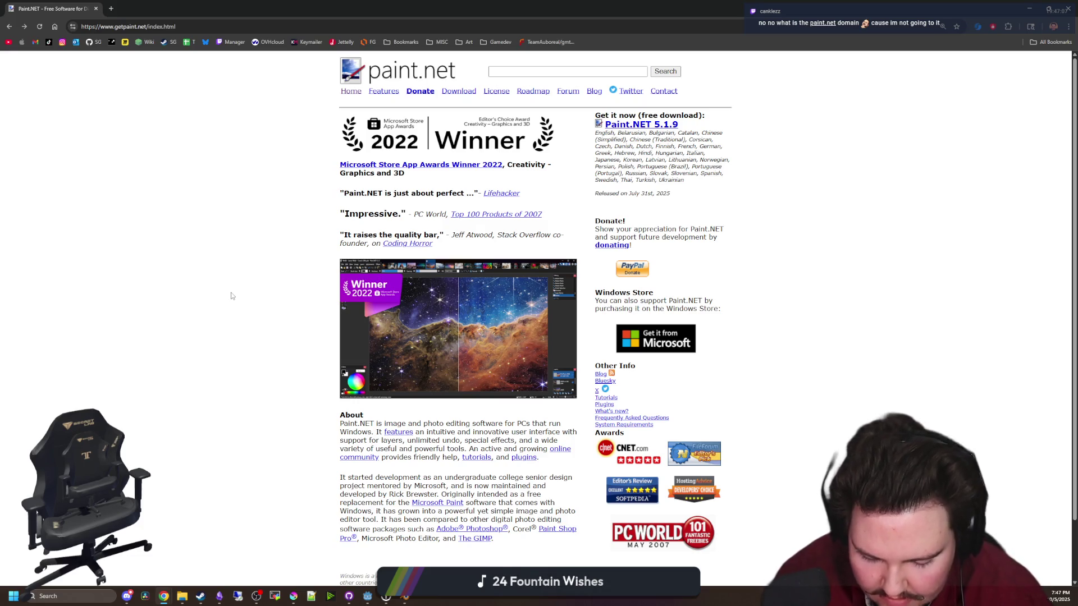
Search for 'krita' in Chrome and open the official krita.org website
click(238, 25)
text(krita)
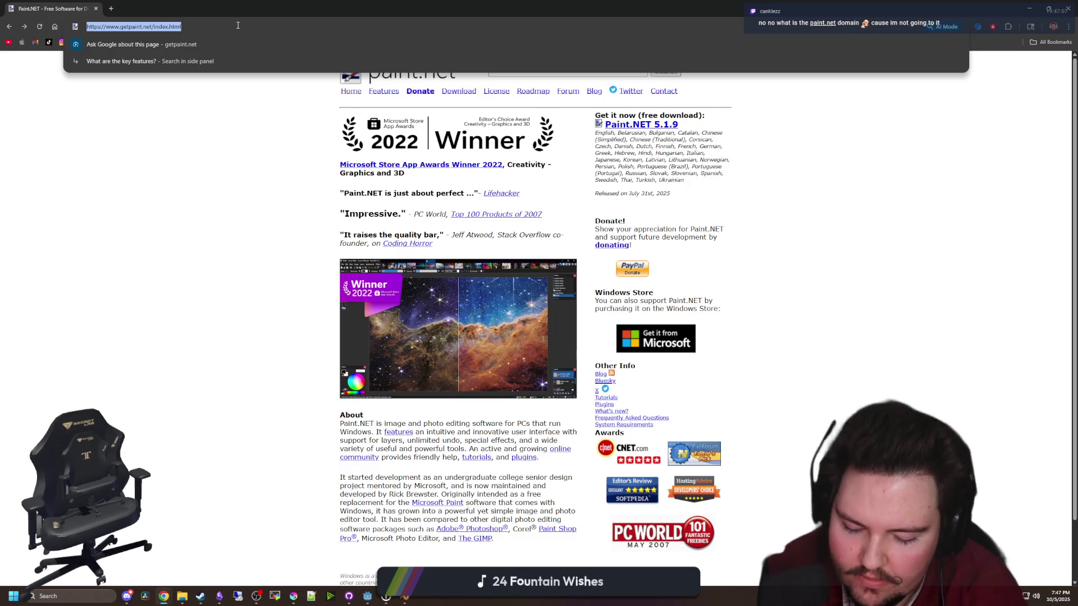
key(Return)
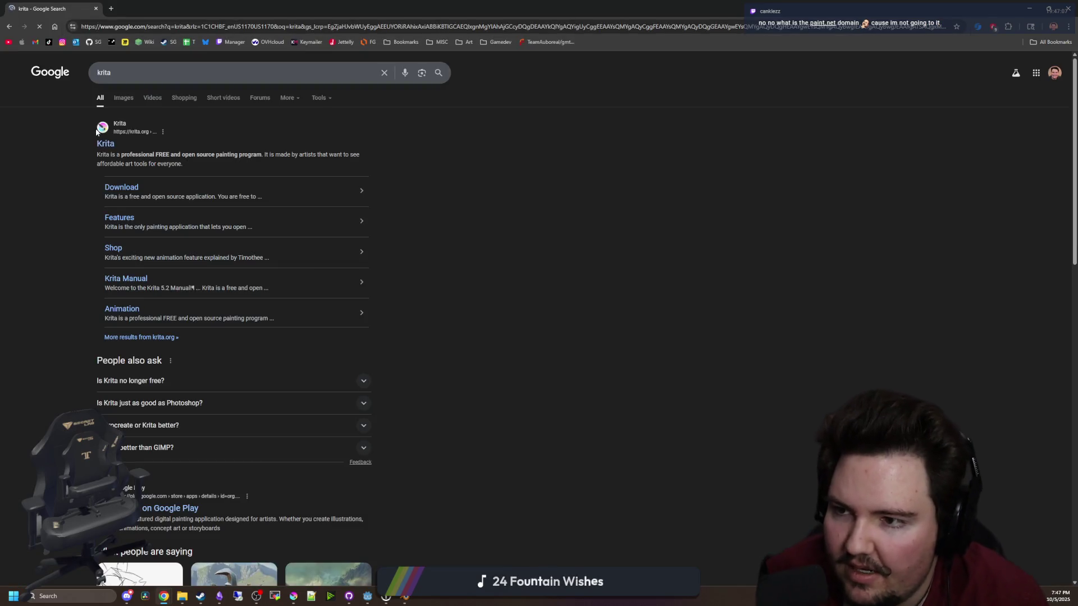
click(113, 134)
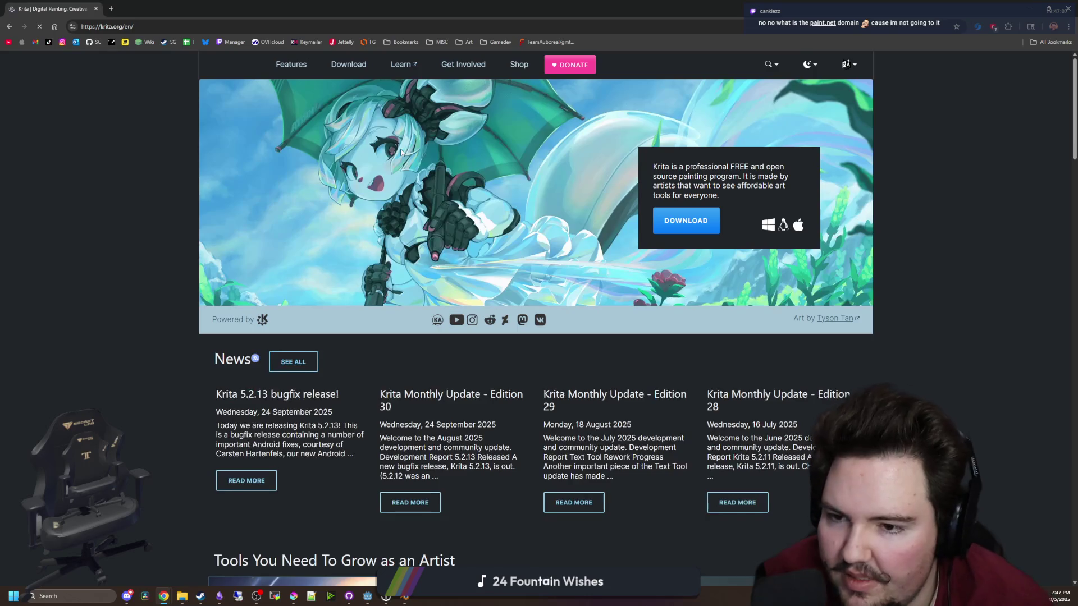
Scroll through the krita.org homepage, then shrink the browser window to reveal the painting
scroll(402, 152, down, 20)
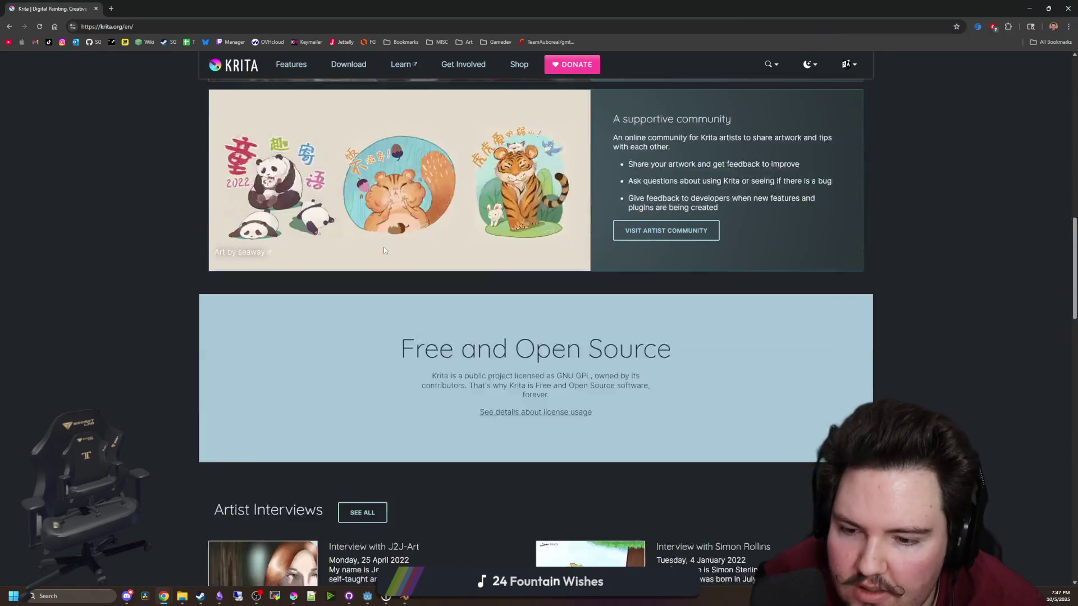
scroll(384, 250, down, 20)
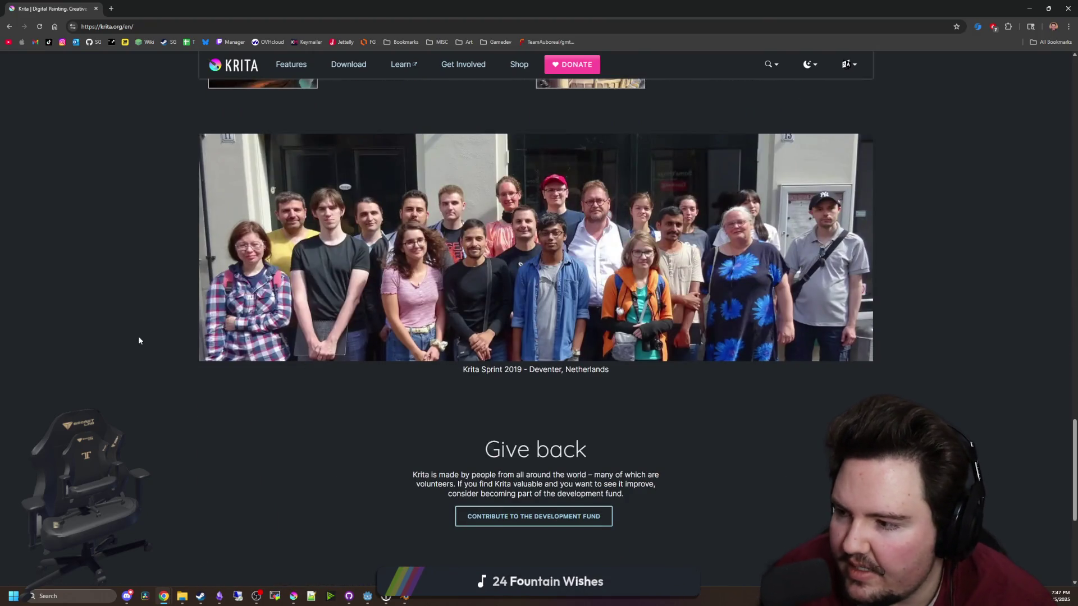
scroll(139, 340, down, 5)
scroll(186, 354, up, 6)
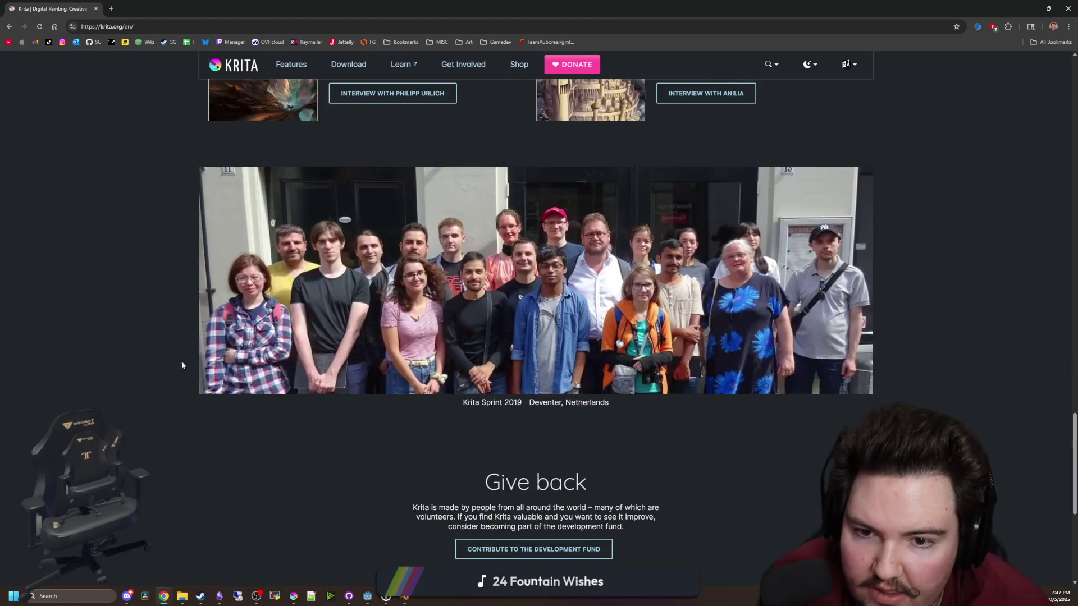
scroll(160, 339, up, 20)
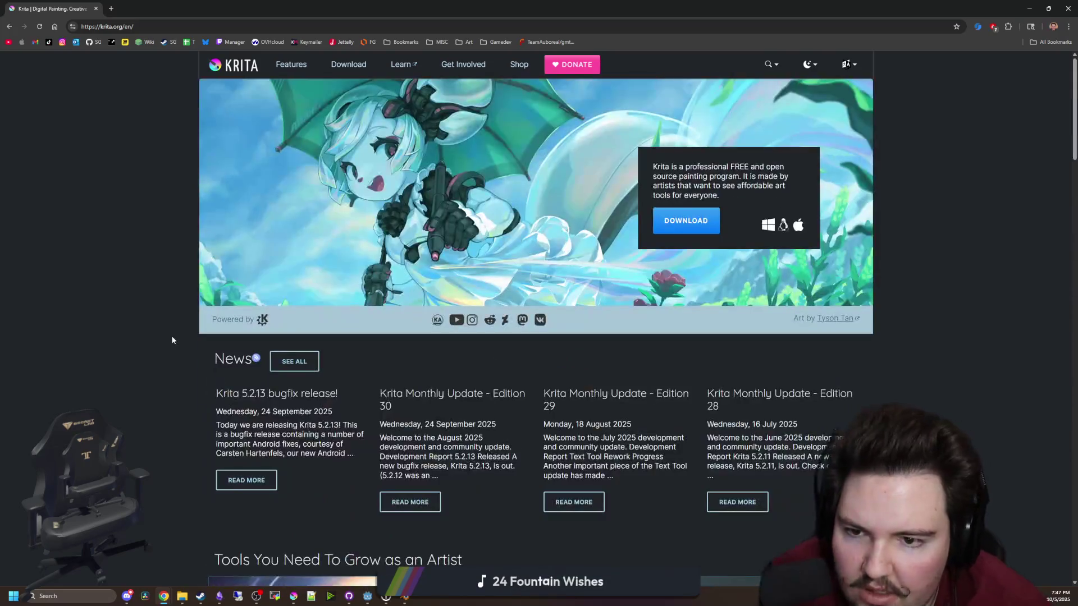
scroll(160, 331, down, 5)
key(super+Down)
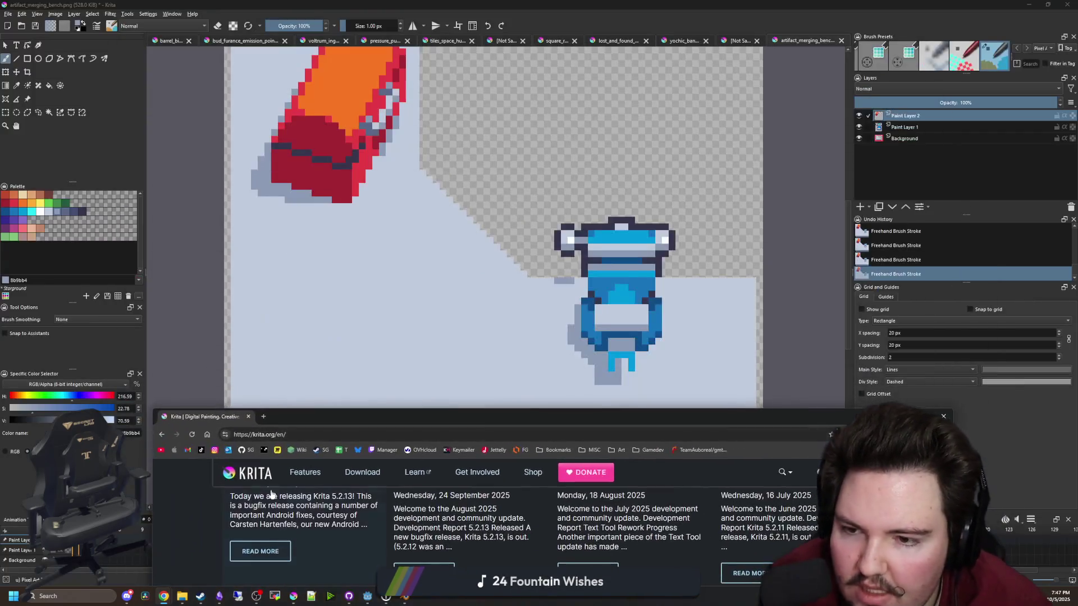
Close the browser window and zoom around the barrel-and-robot canvas in Krita
click(248, 416)
scroll(449, 175, down, 4)
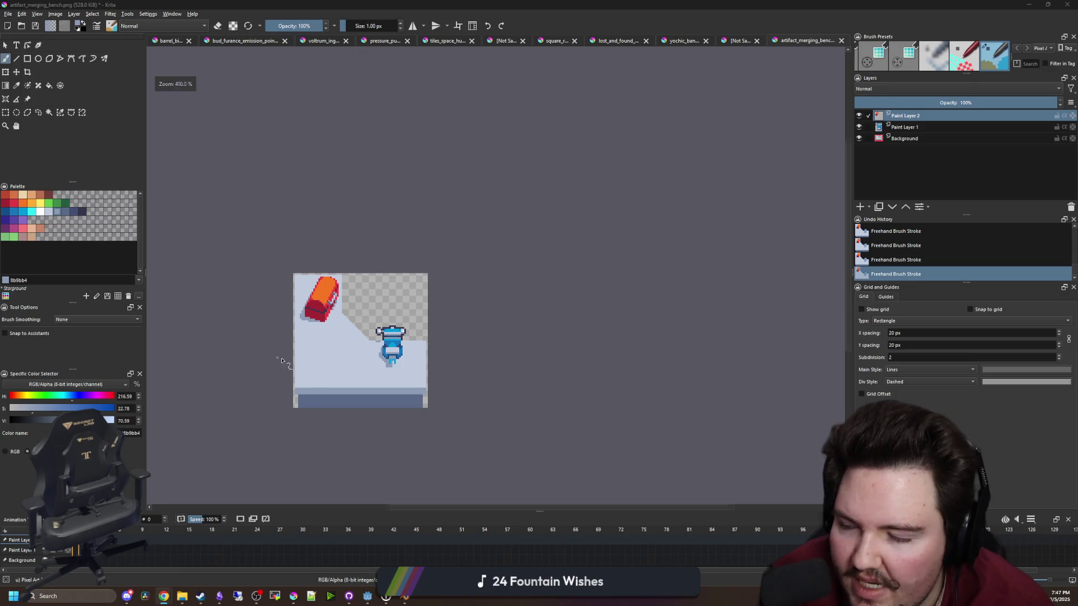
scroll(282, 360, up, 3)
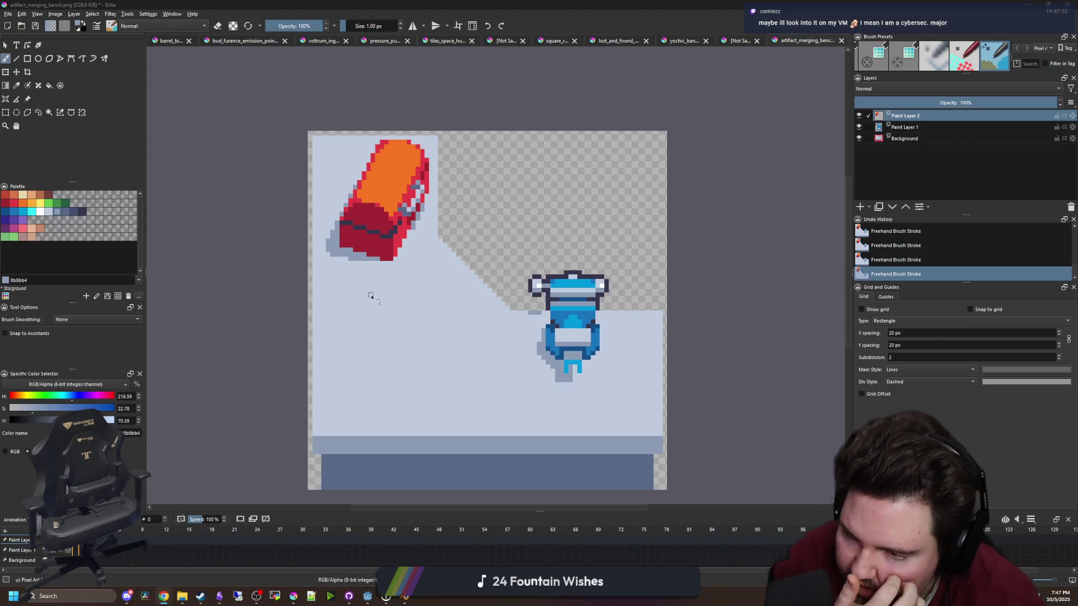
scroll(400, 308, down, 1)
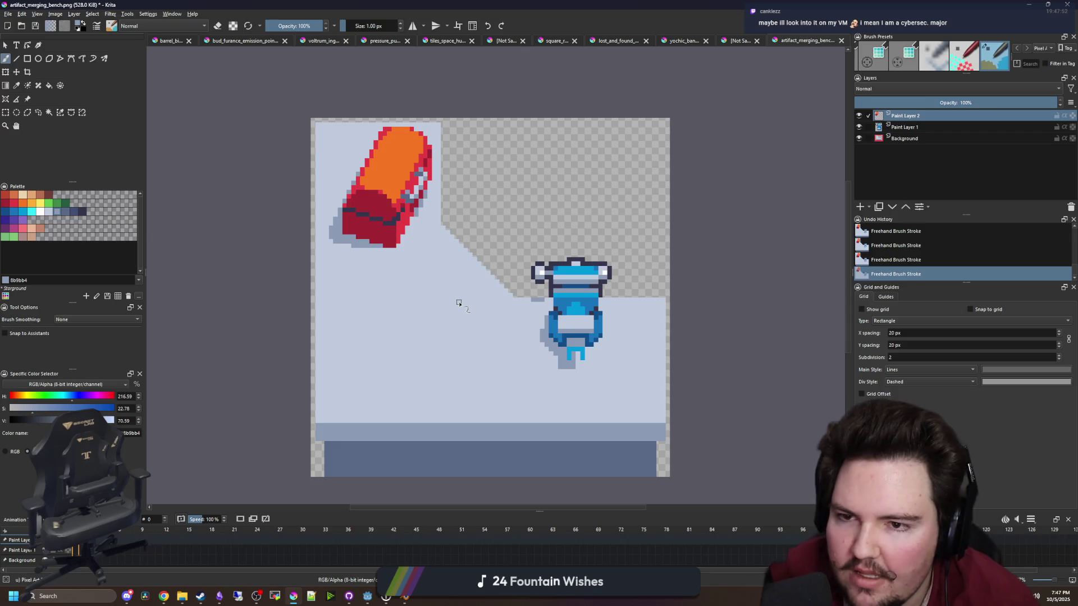
scroll(459, 305, down, 2)
scroll(484, 286, up, 5)
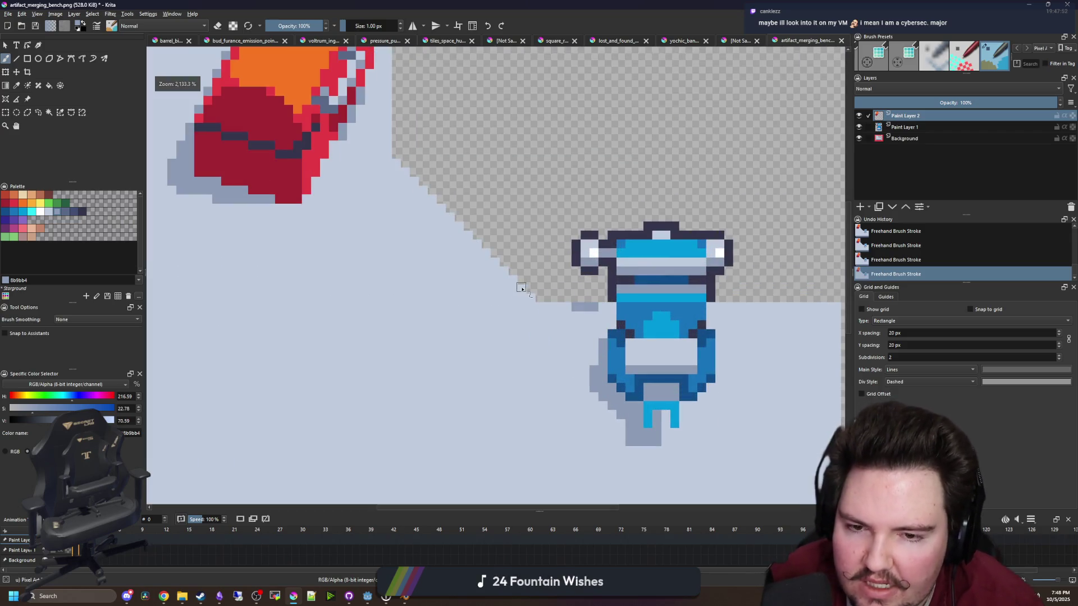
scroll(521, 288, down, 4)
scroll(505, 306, up, 1)
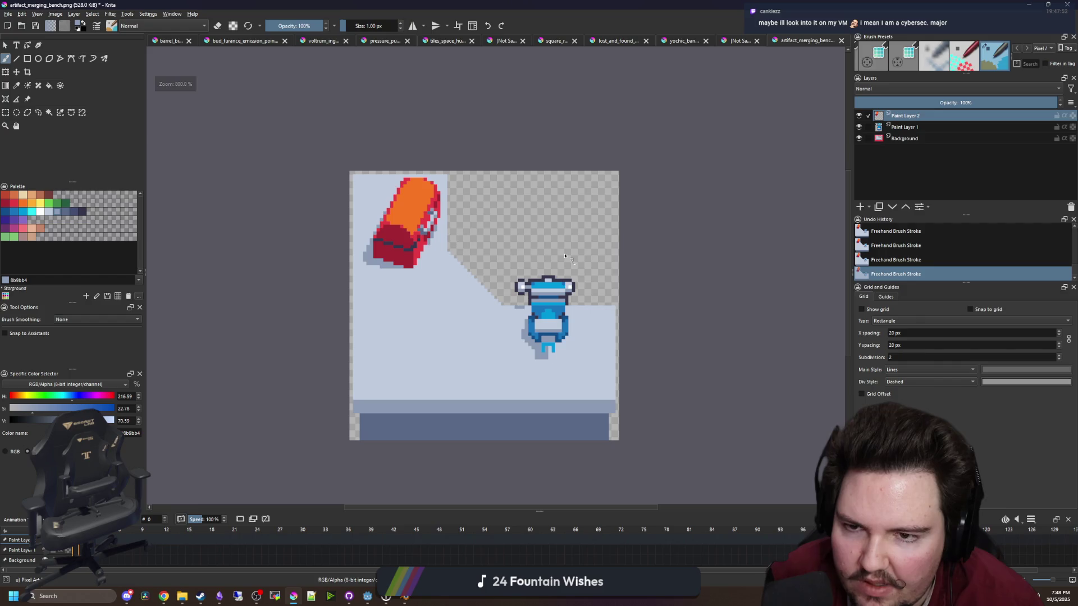
scroll(513, 284, down, 1)
Save the artwork to artifact_merging_bench.png, accepting the PNG export options, and switch to Godot
key(ctrl+s)
key(Return)
key(alt+Tab)
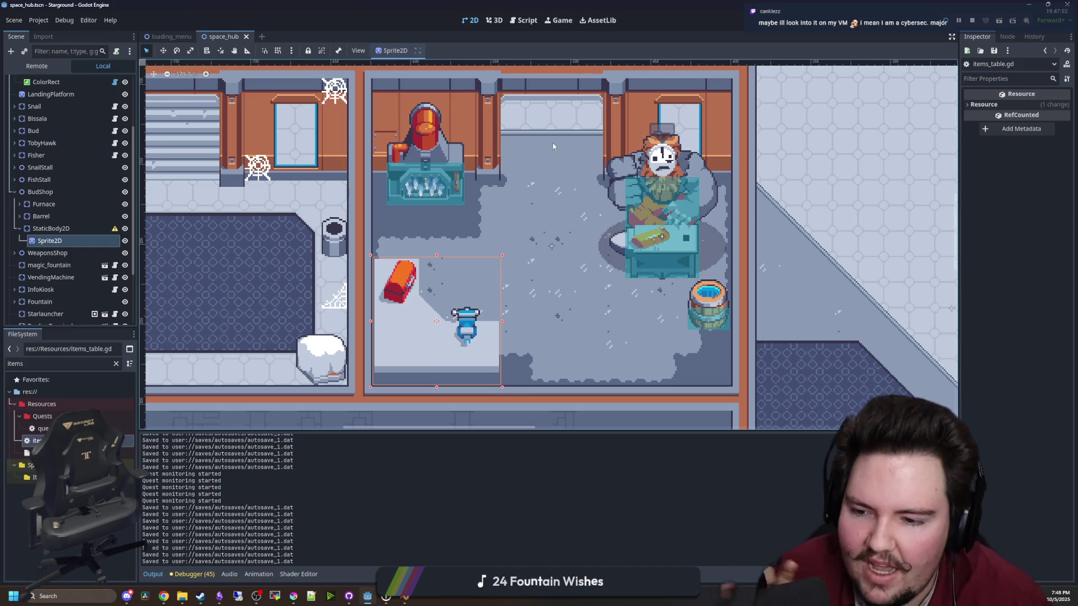
Pan and zoom Godot's space_hub view to inspect the updated Sprite2D, then bring Krita back
drag(426, 344, 449, 314)
scroll(449, 311, up, 5)
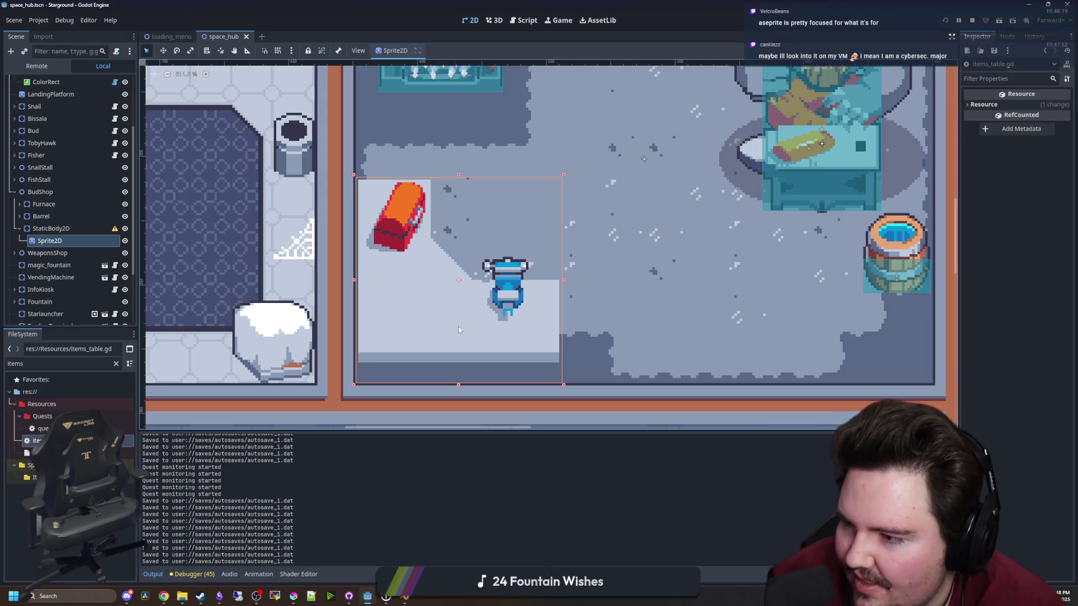
scroll(458, 325, down, 4)
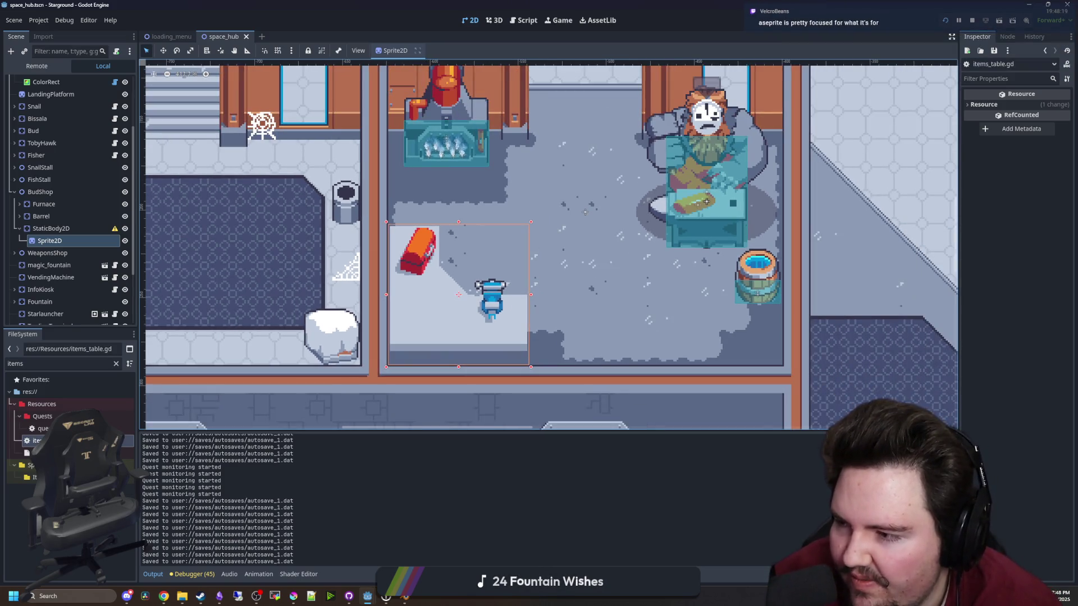
scroll(519, 367, up, 3)
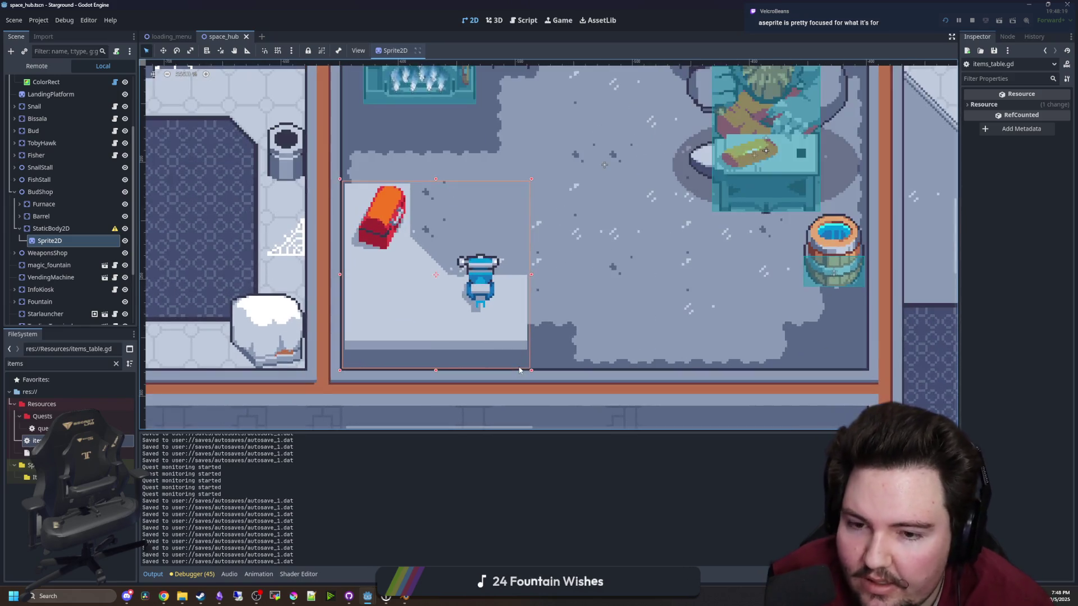
click(294, 556)
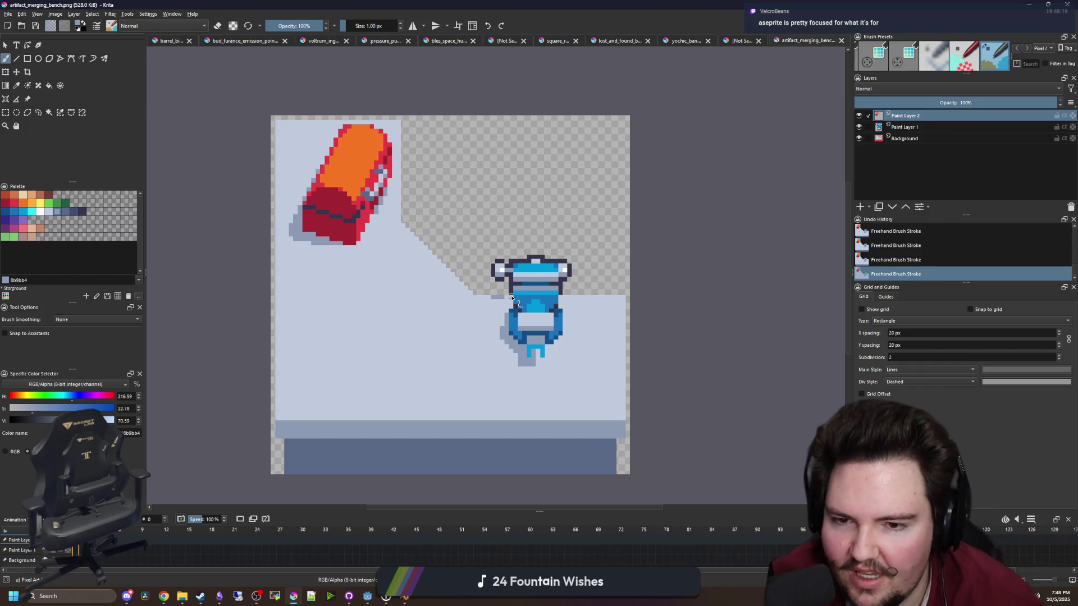
Zoom in on the robot and undo the stray grey pixel painted on its body
scroll(569, 300, up, 5)
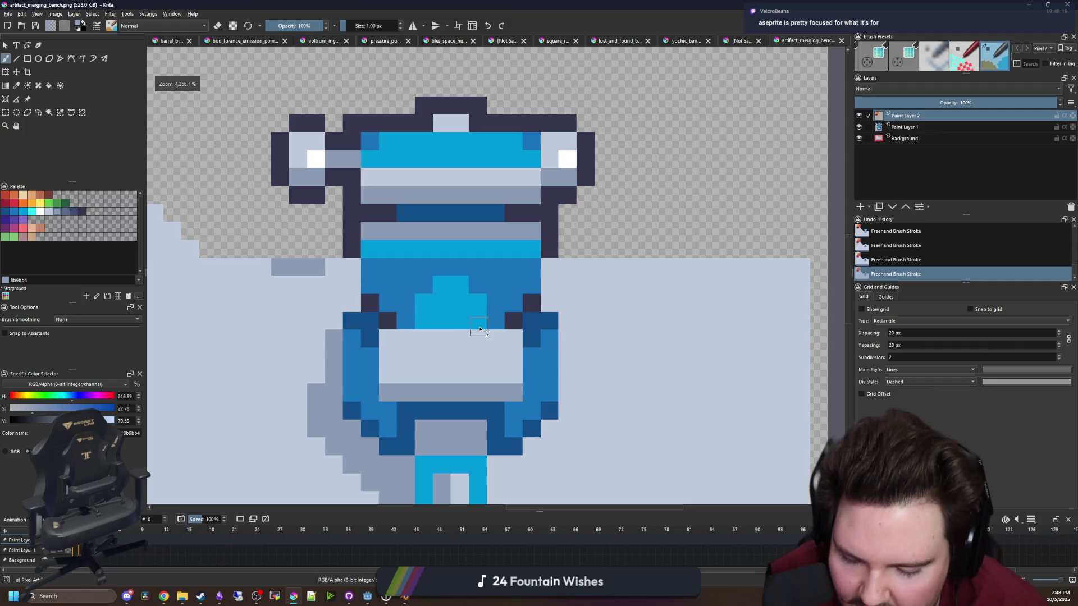
scroll(480, 329, up, 2)
click(531, 291)
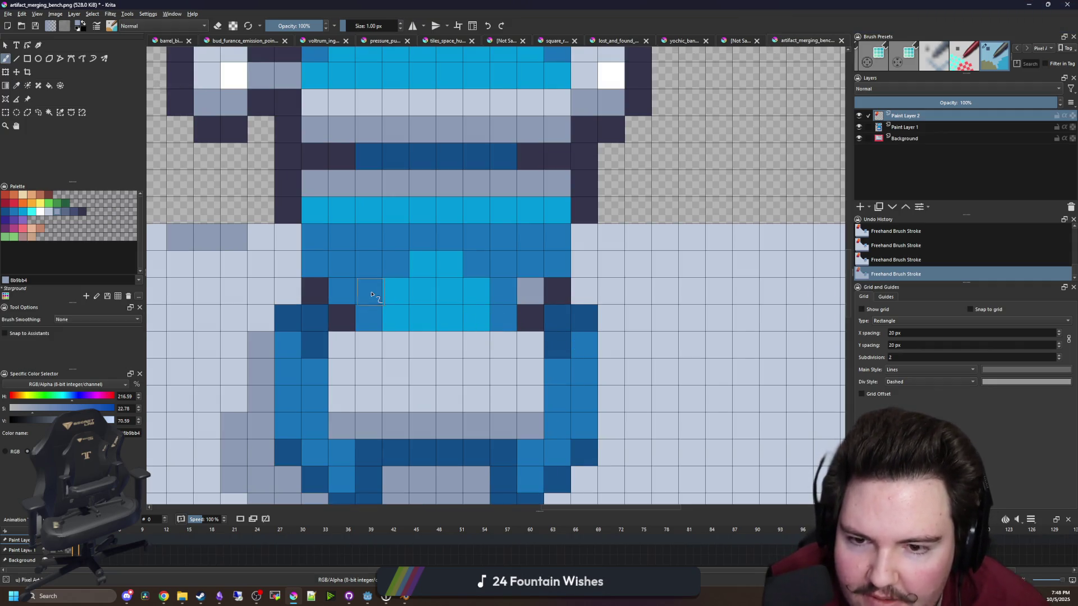
key(ctrl+z)
Sample the robot's dark blue 124e89 on Paint Layer 1 and paint one body pixel with it
key(p)
scroll(751, 259, down, 2)
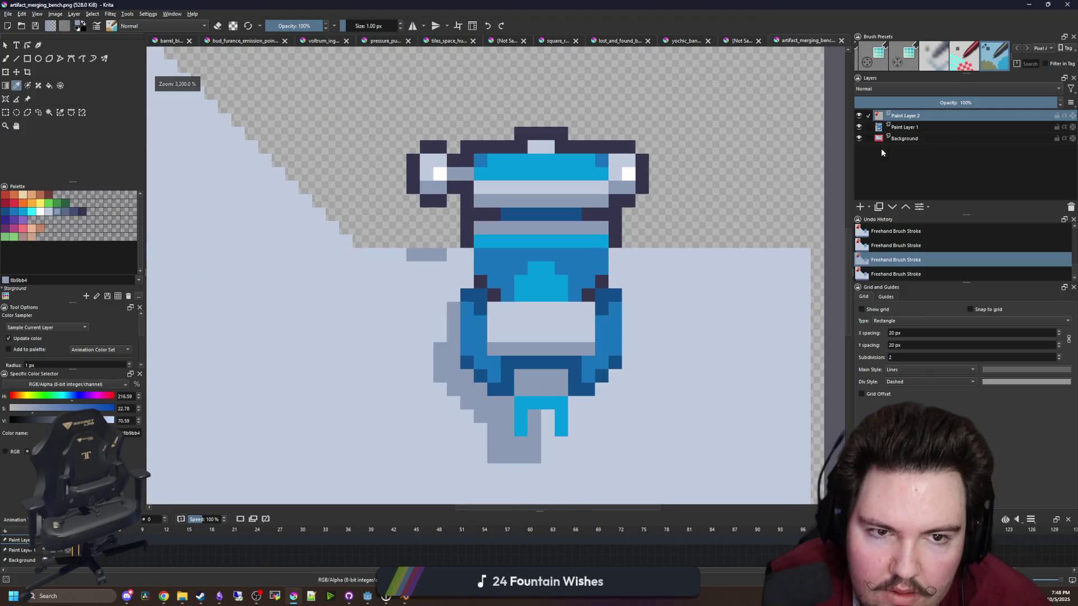
key(Page_Down)
scroll(660, 297, up, 2)
click(541, 308)
key(b)
click(514, 253)
scroll(437, 271, down, 6)
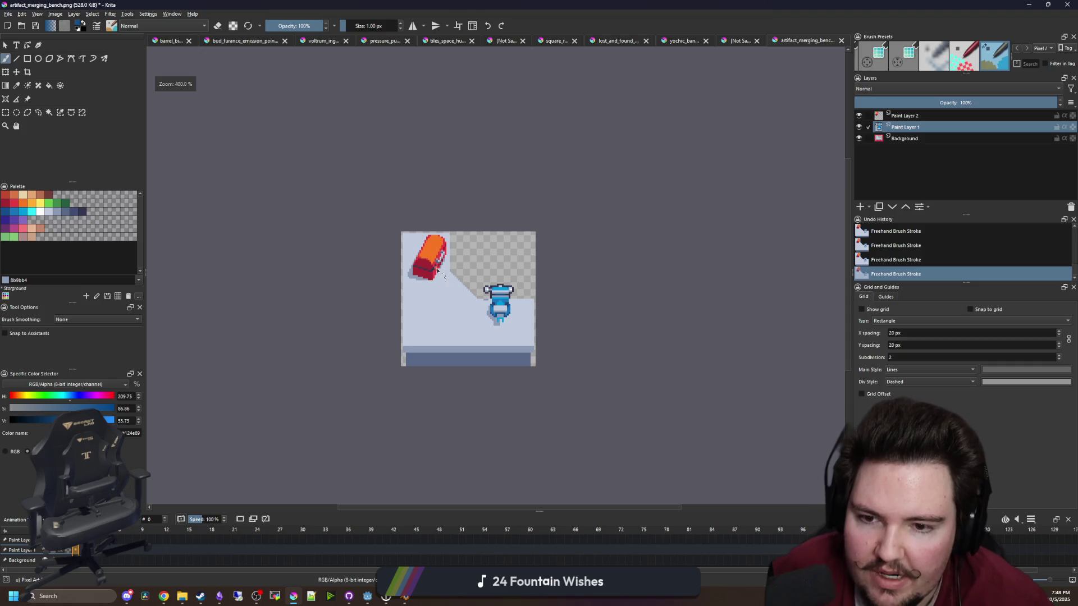
scroll(499, 278, up, 5)
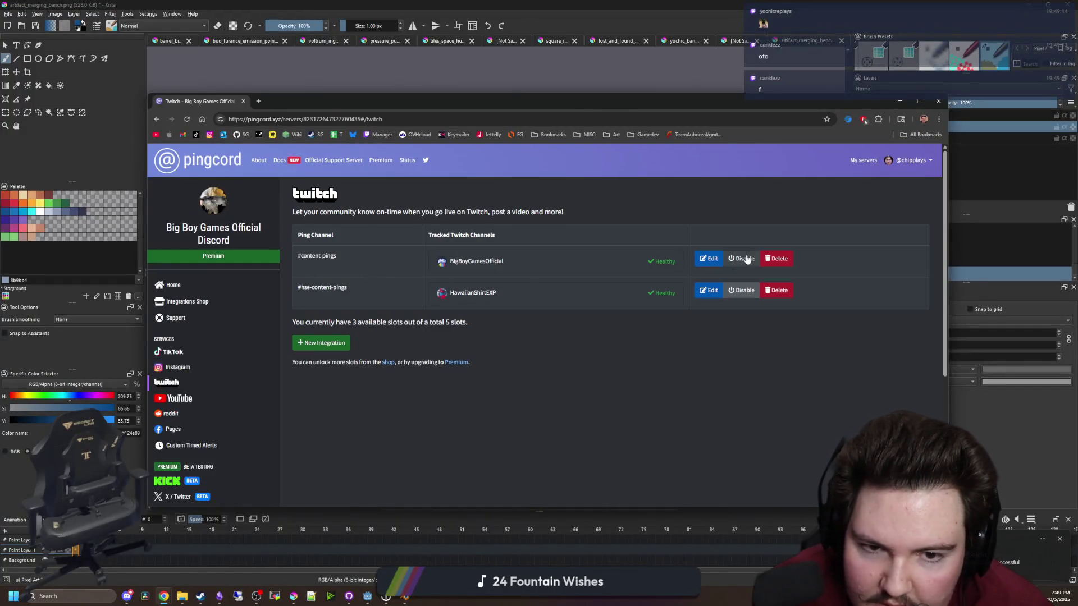
Disable the Twitch ping for #content-pings in Pingcord and open the Twitch Stream Manager
click(744, 259)
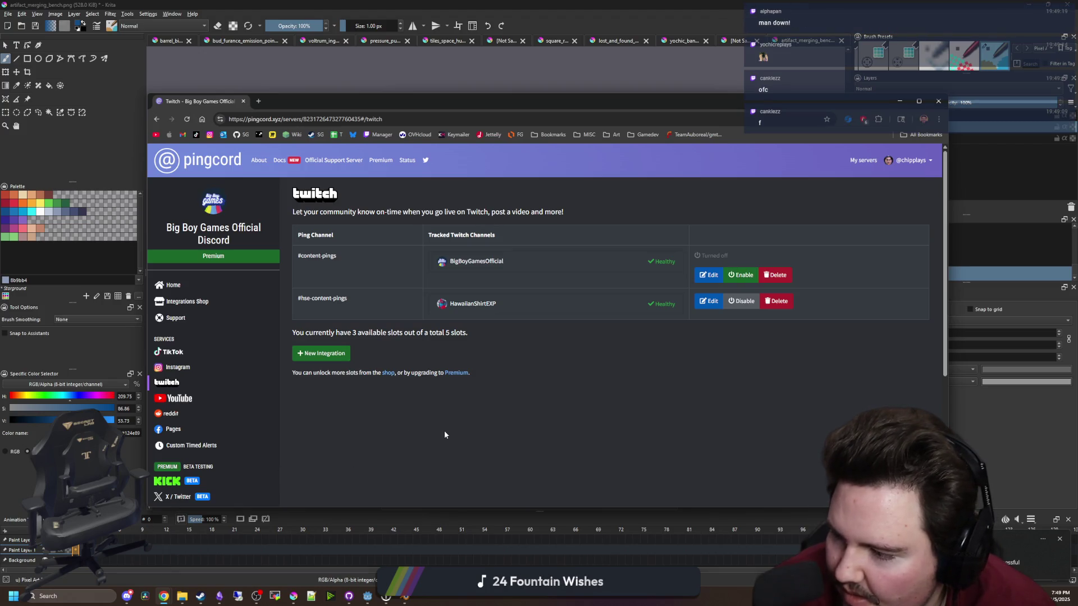
click(418, 457)
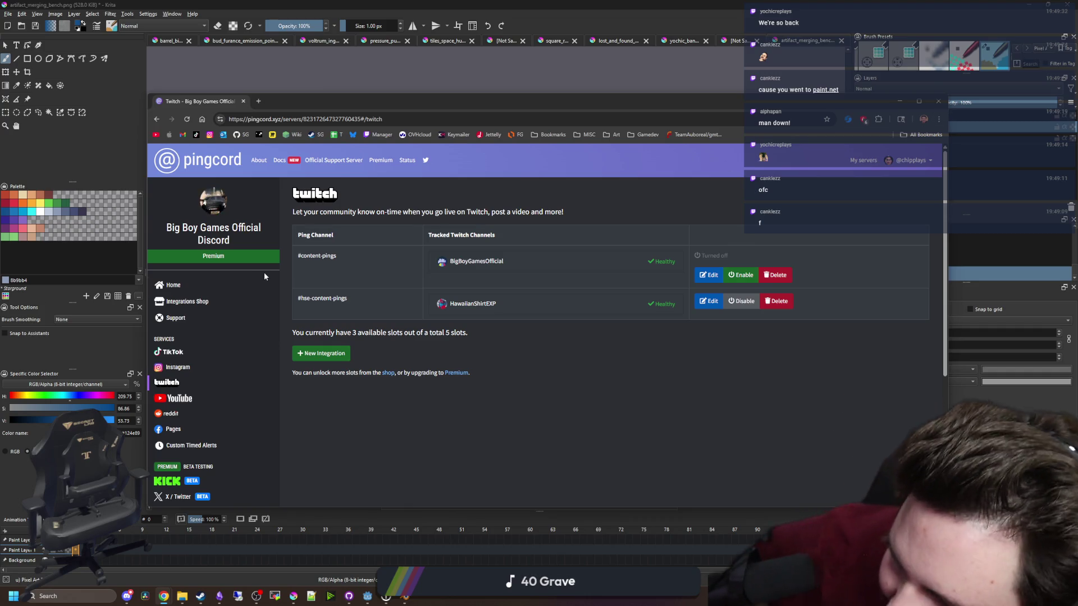
drag(285, 112, 307, 127)
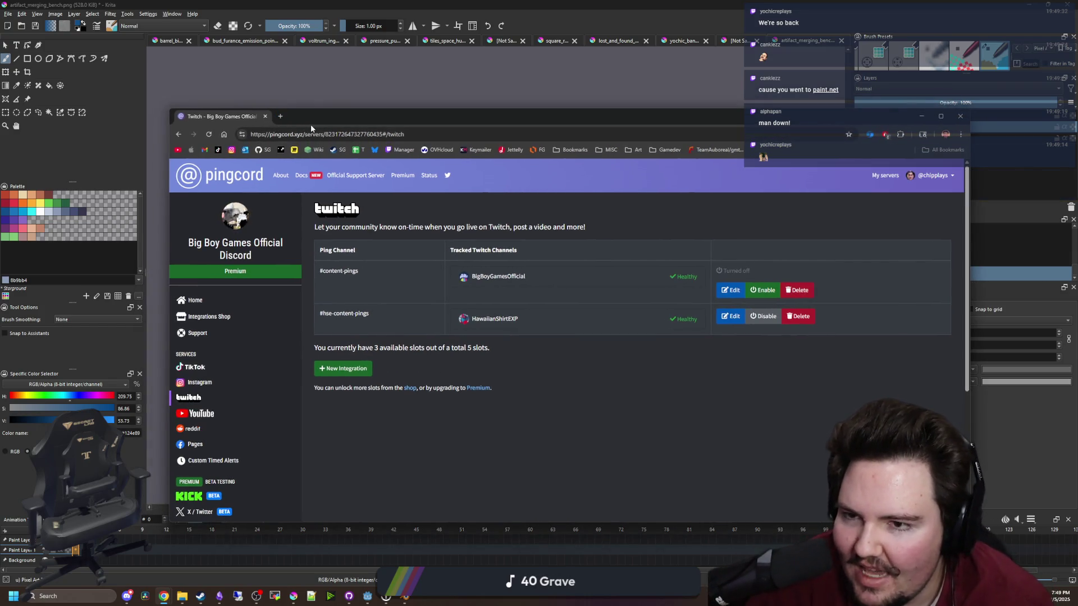
click(401, 155)
mouse_move(354, 116)
mouse_down()
mouse_move(742, 179)
mouse_move(1077, 179)
mouse_move(436, 88)
mouse_up()
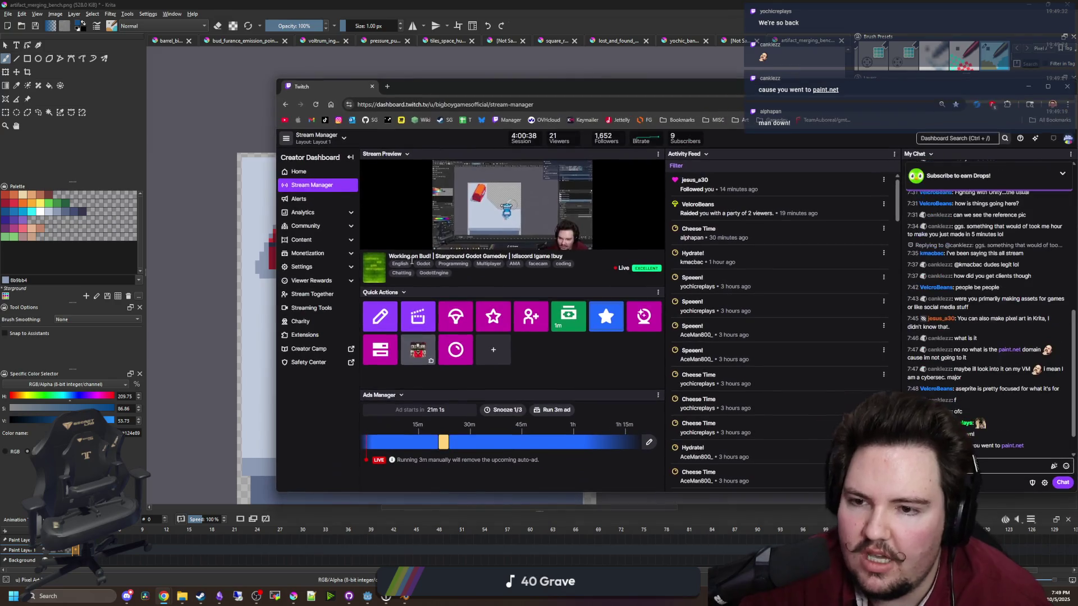
Pause the stream preview and load the channel's public Twitch page in a new tab
click(370, 241)
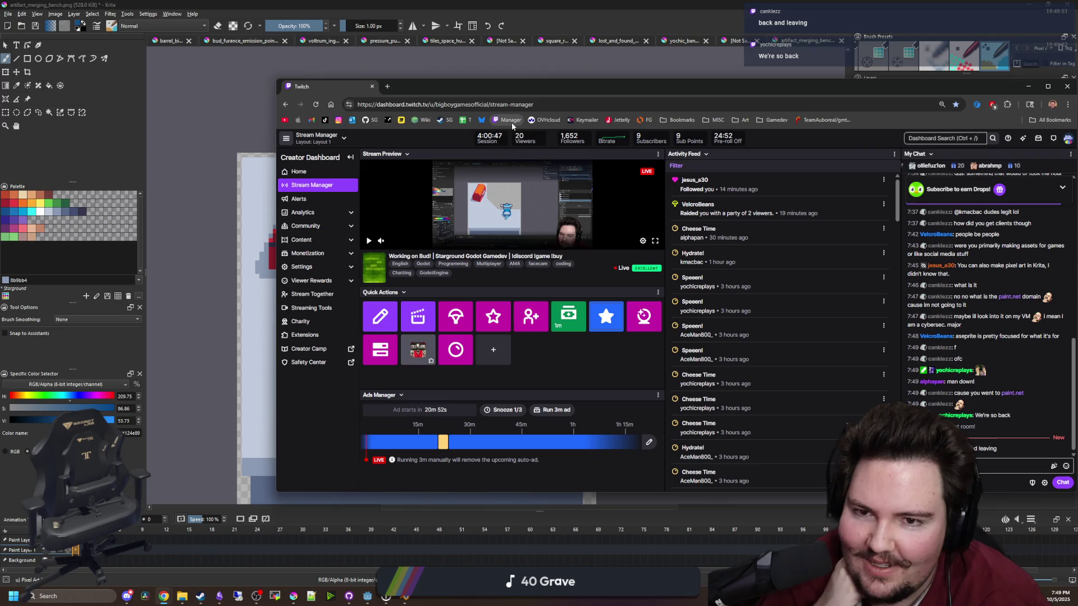
click(386, 86)
text(twitch)
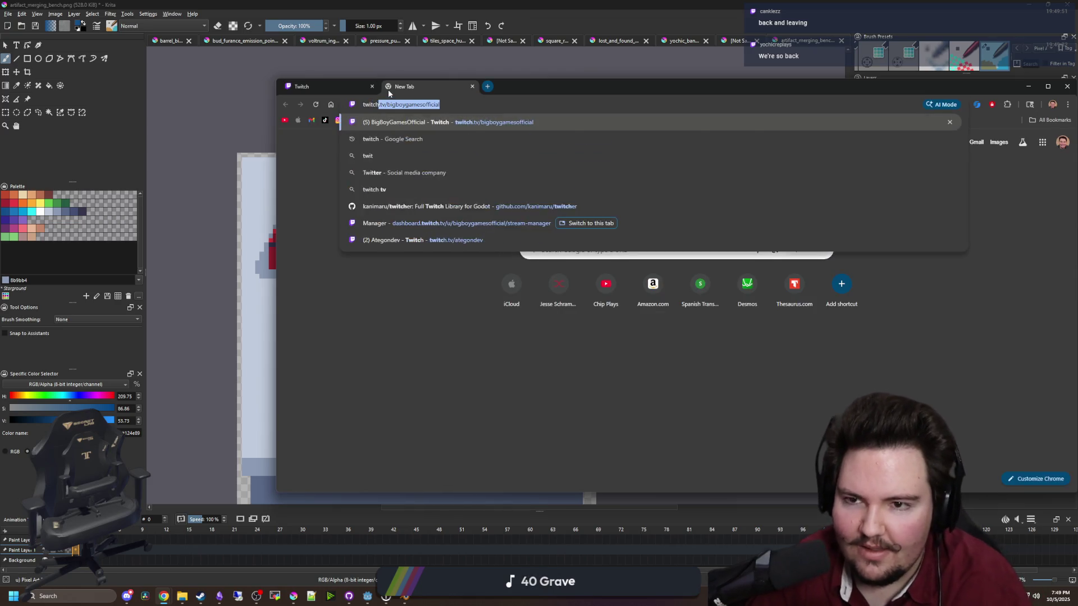
key(Return)
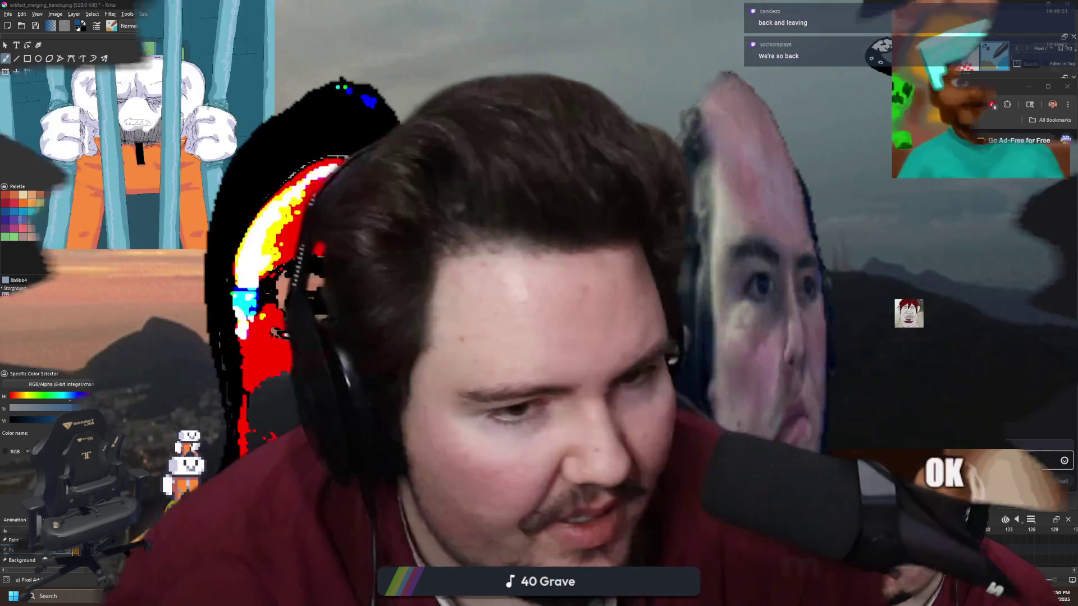